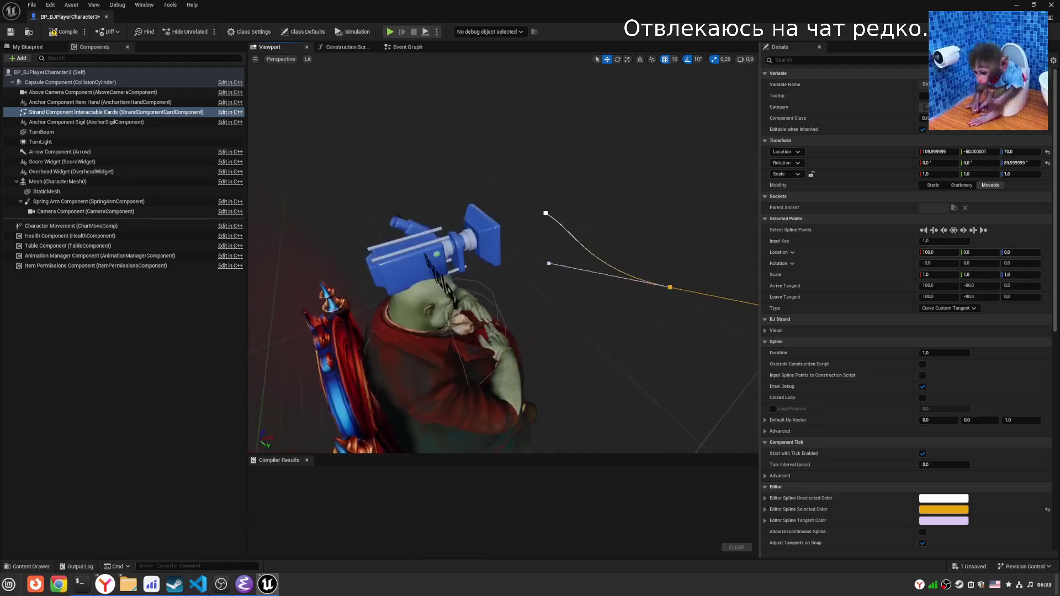
Undo the last tangent edit, then pull the spline points' tangents so the strand curves.
key(ctrl+z)
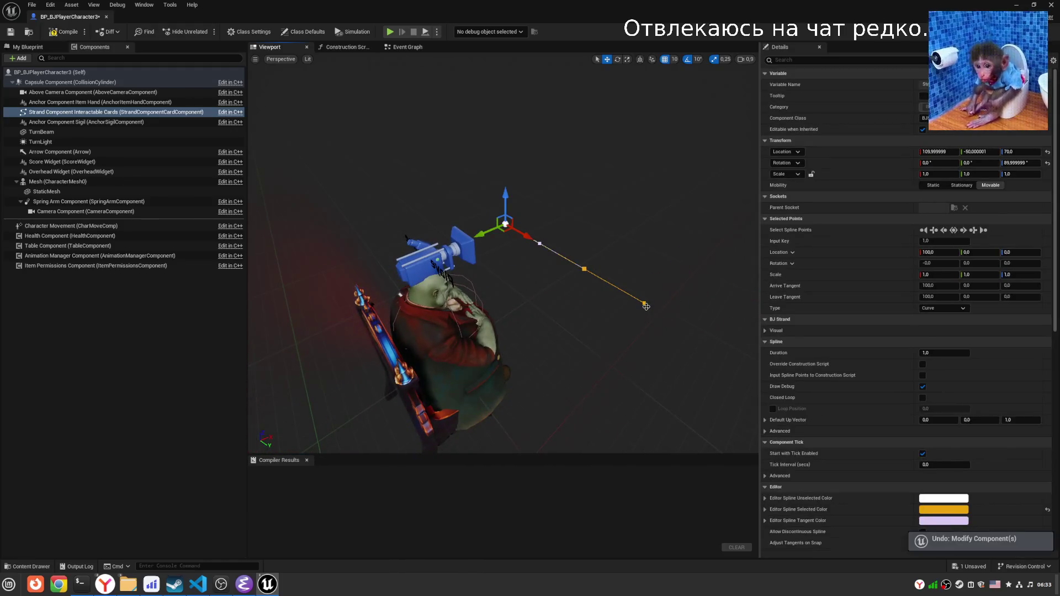
click(646, 307)
drag(646, 307, 596, 352)
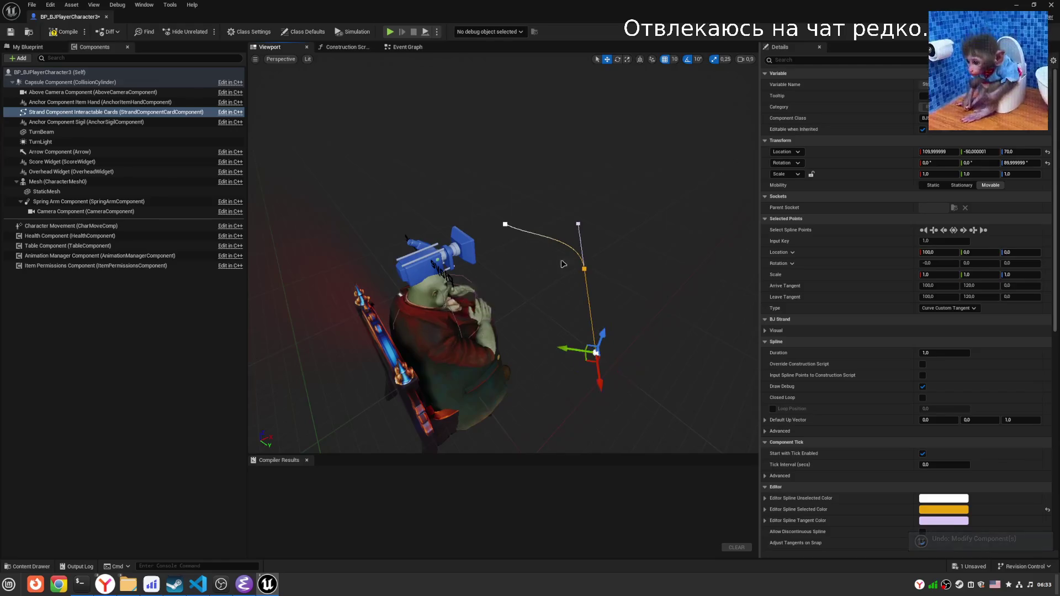
click(505, 224)
click(477, 208)
mouse_move(451, 216)
mouse_down()
mouse_move(412, 230)
mouse_move(578, 302)
mouse_move(487, 259)
mouse_up()
Roll the Strand Component to -10°.
mouse_move(521, 215)
mouse_down()
mouse_move(419, 260)
mouse_move(578, 299)
mouse_move(572, 260)
mouse_move(530, 248)
mouse_move(503, 271)
mouse_move(526, 280)
mouse_up()
click(386, 265)
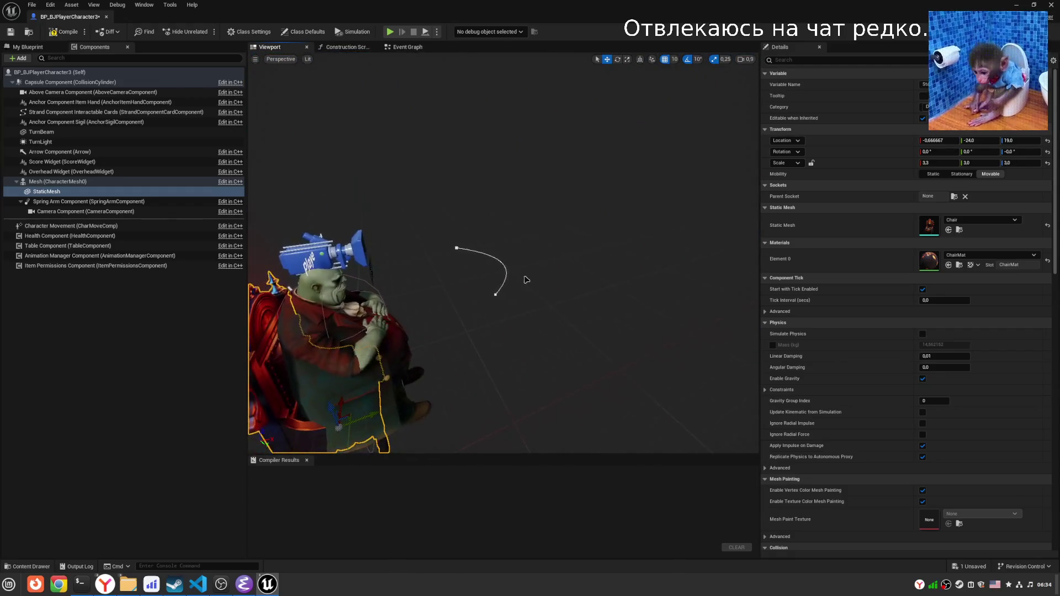
click(507, 272)
key(e)
mouse_move(451, 226)
mouse_down()
mouse_move(464, 223)
mouse_move(458, 204)
mouse_move(428, 209)
mouse_move(469, 201)
mouse_move(528, 215)
mouse_move(525, 201)
mouse_up()
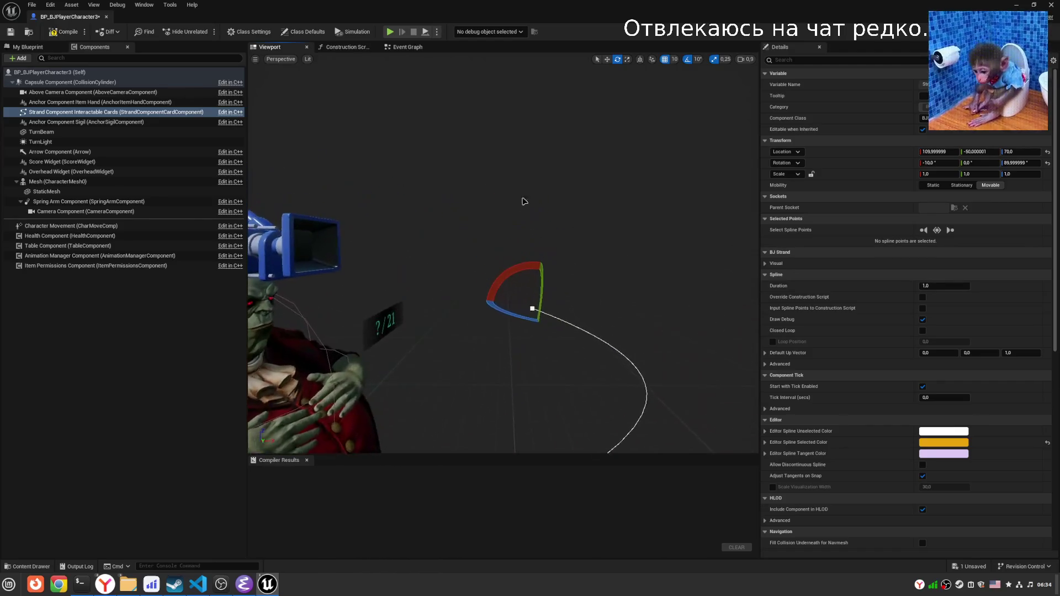
Set rotation snapping to 5°, roll the strand to -5°, and compile.
click(697, 59)
click(711, 84)
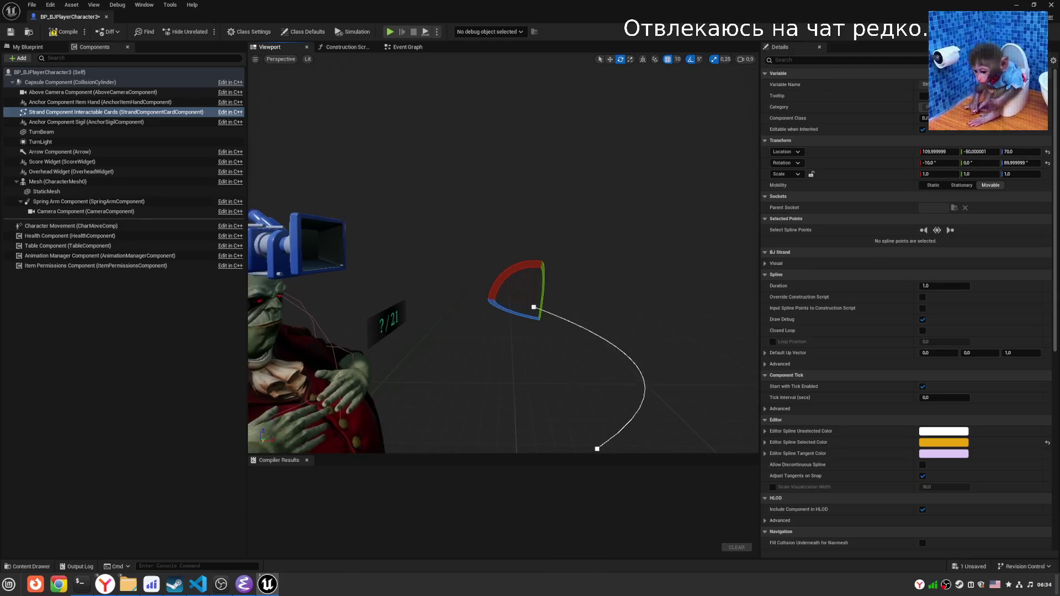
mouse_move(530, 292)
mouse_down()
mouse_move(538, 305)
mouse_move(497, 309)
mouse_move(497, 337)
mouse_up()
click(66, 33)
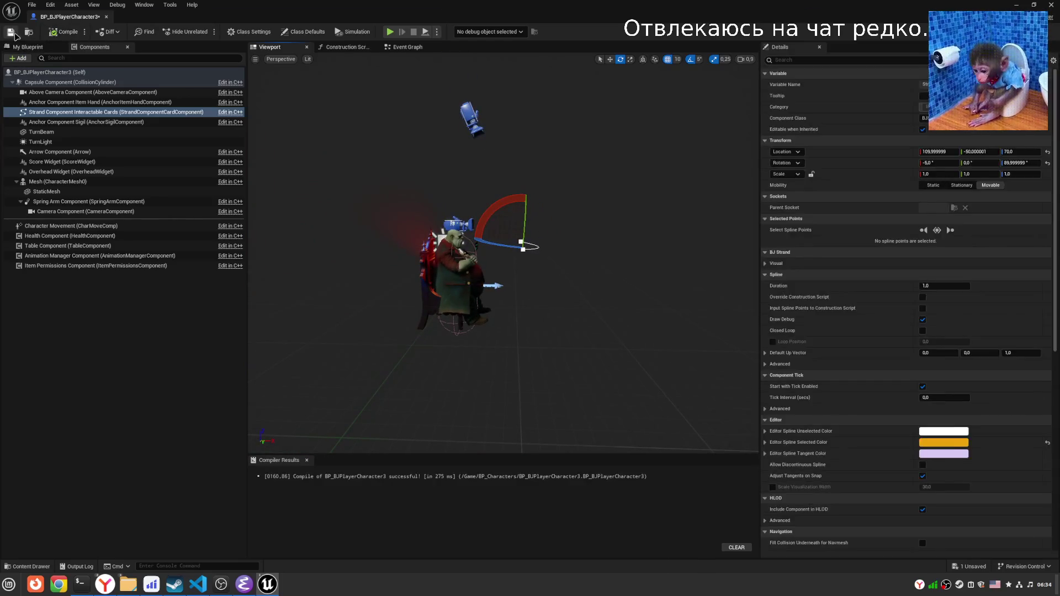
Move the strand spline slightly to the right and save the blueprint.
scroll(529, 269, up, 2)
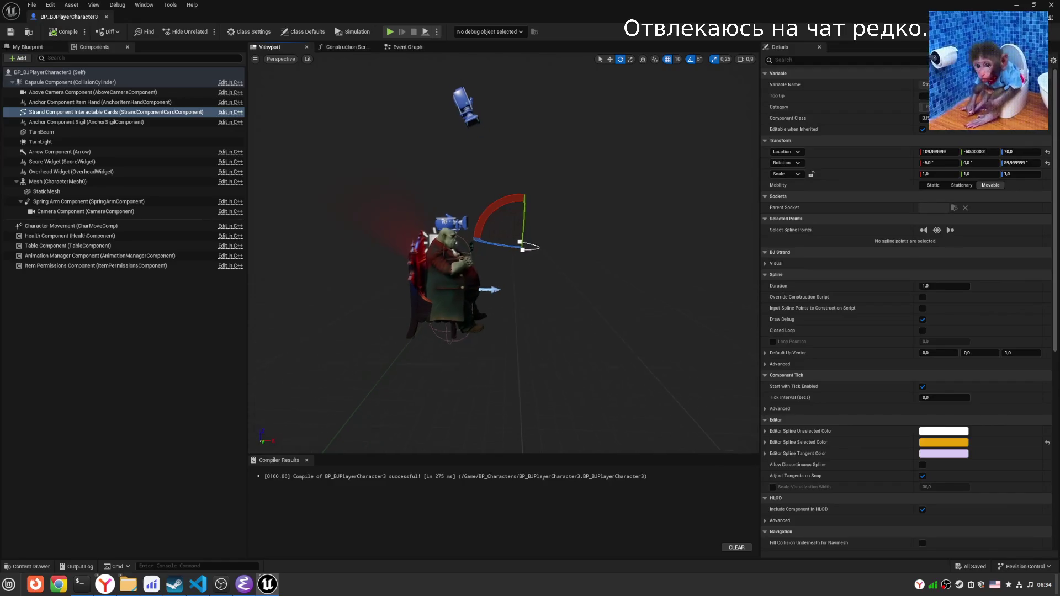
key(w)
drag(523, 244, 538, 244)
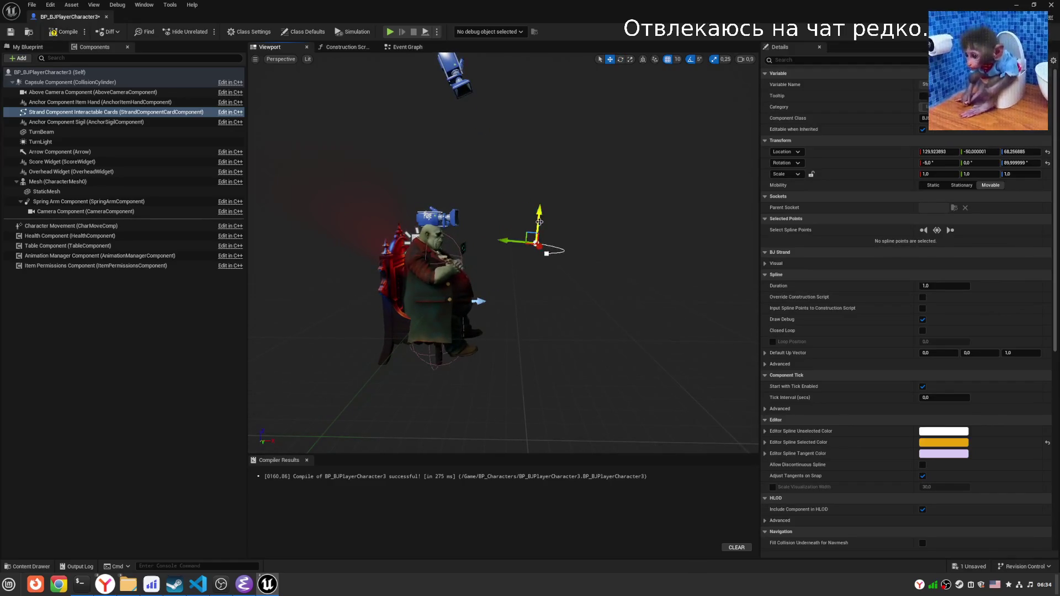
click(65, 102)
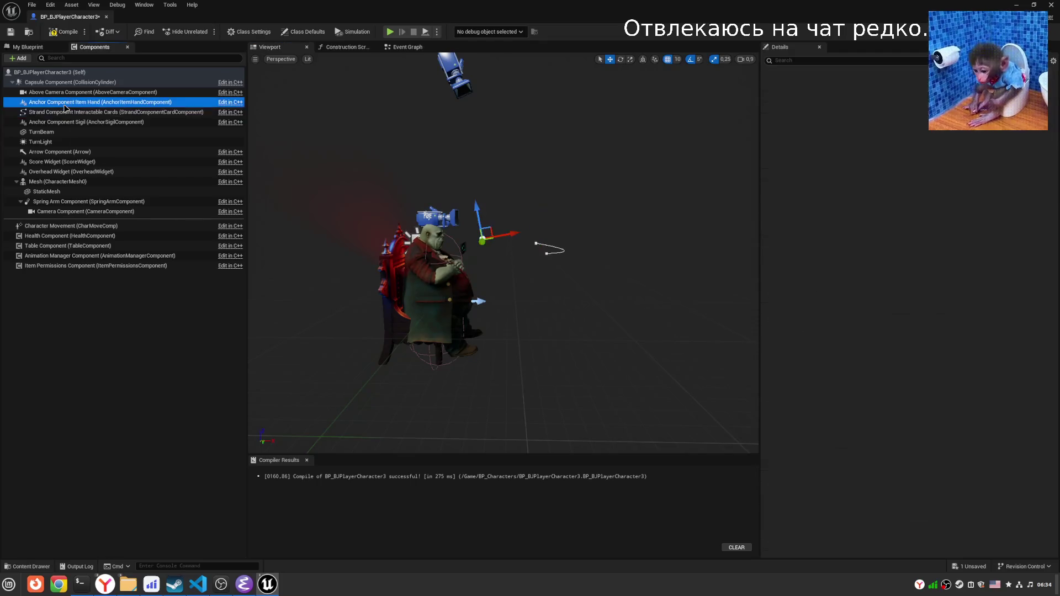
click(64, 122)
click(564, 248)
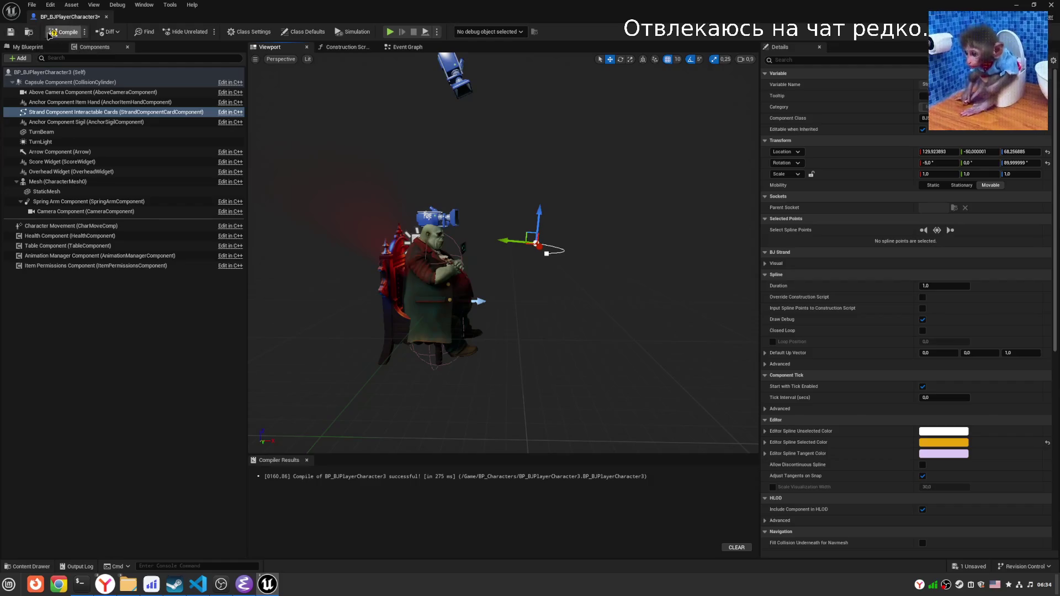
key(ctrl+s)
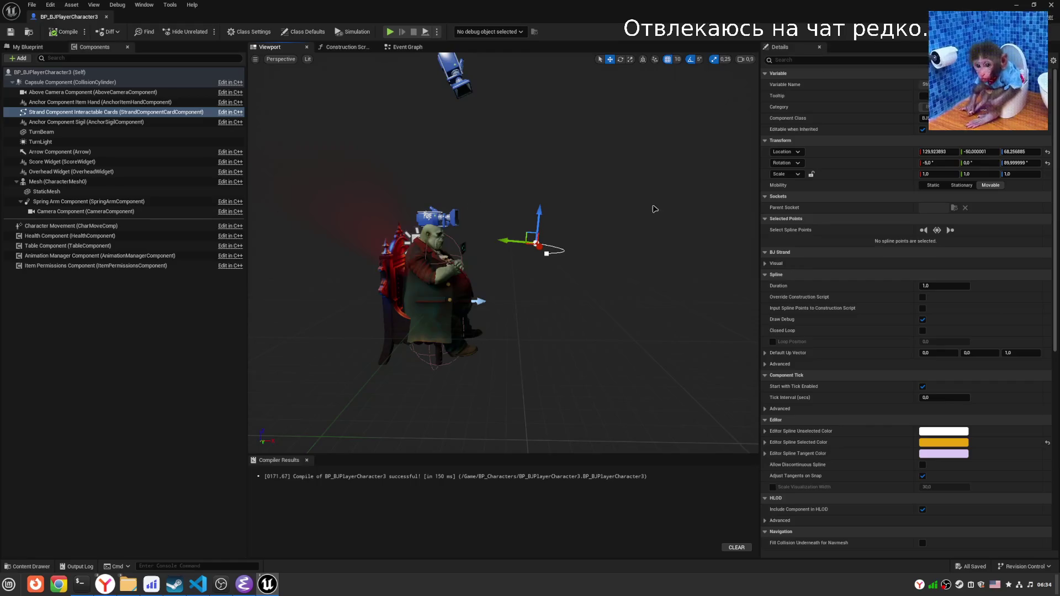
Set the strand's Spacing to 8.0, recompile and save, then leave the blueprint editor.
click(766, 263)
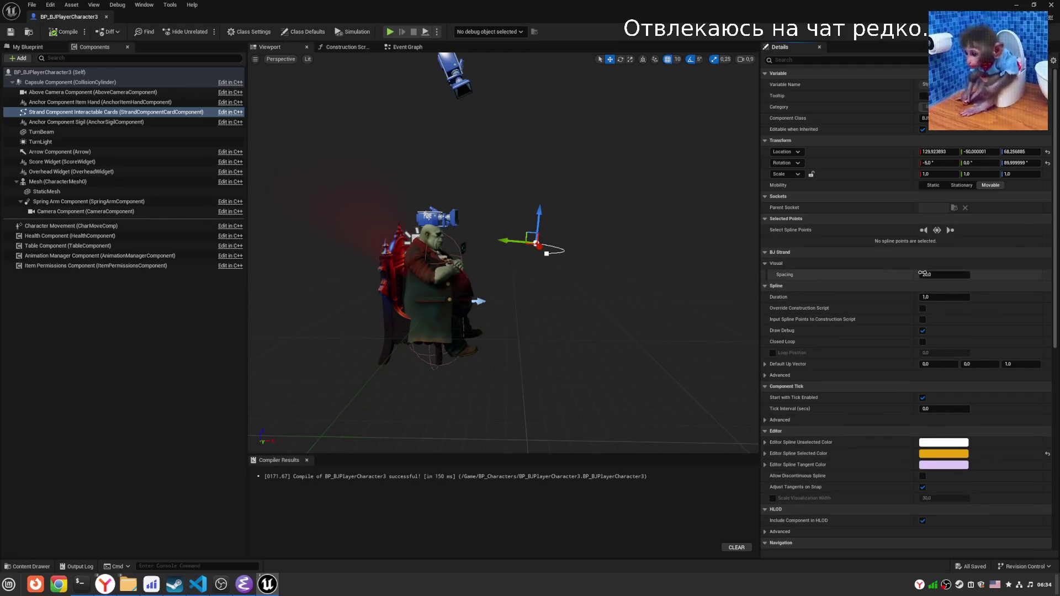
text(8)
key(Return)
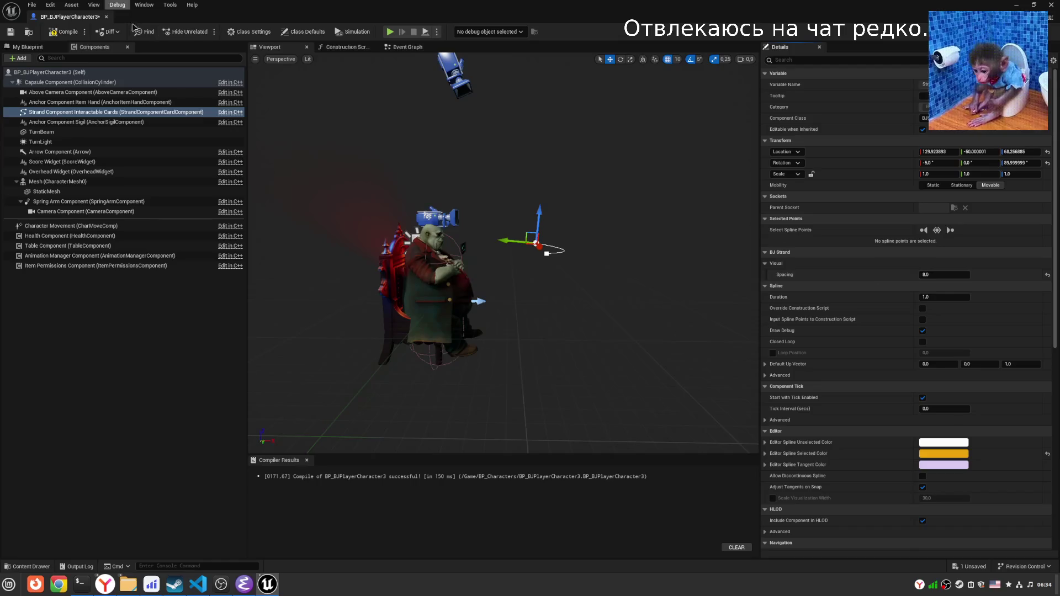
click(63, 35)
click(9, 32)
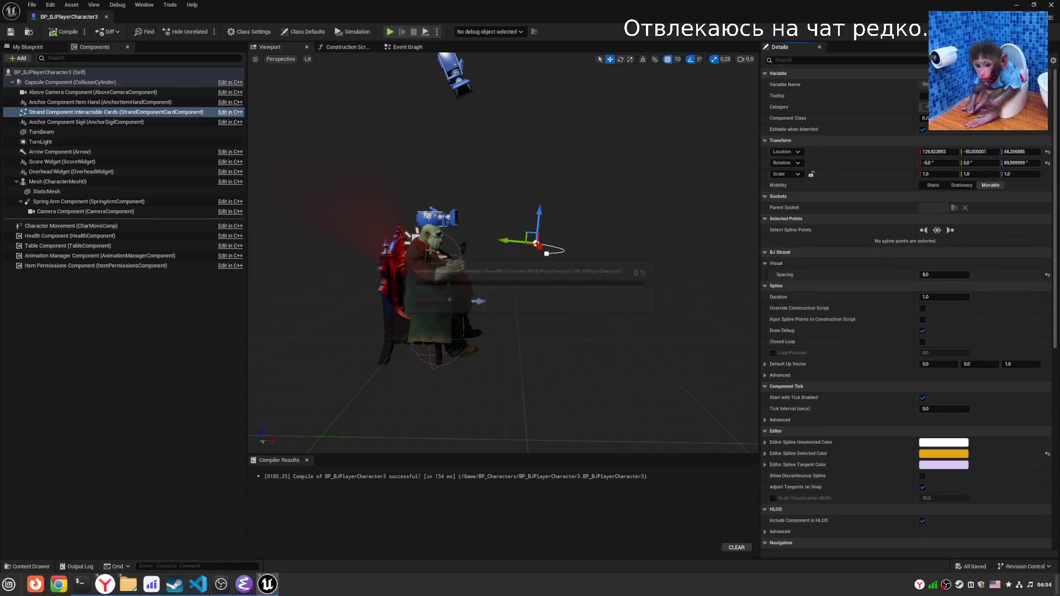
key(alt+Tab)
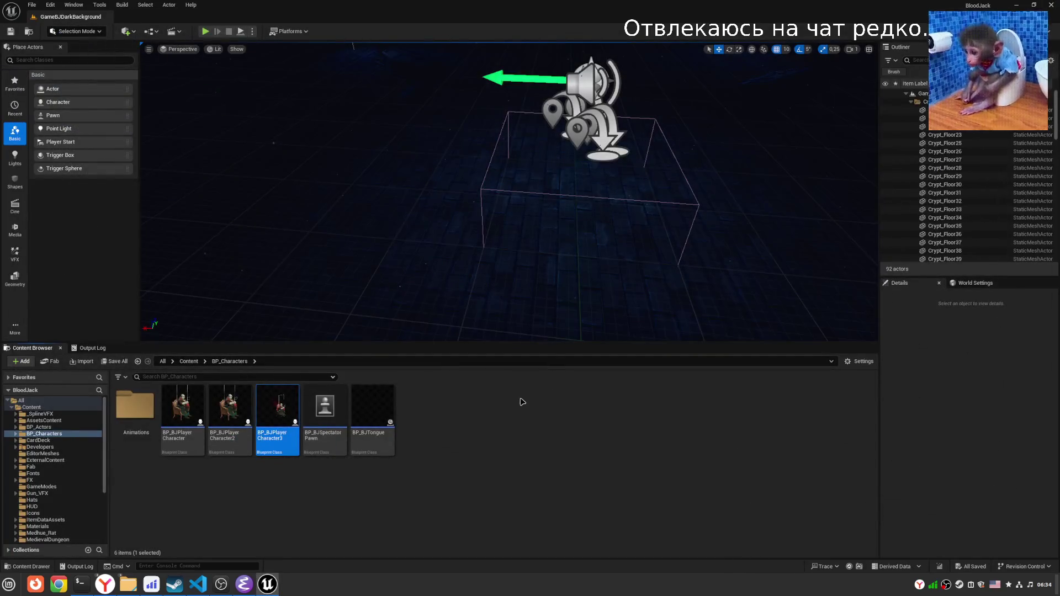
click(522, 401)
scroll(459, 315, down, 3)
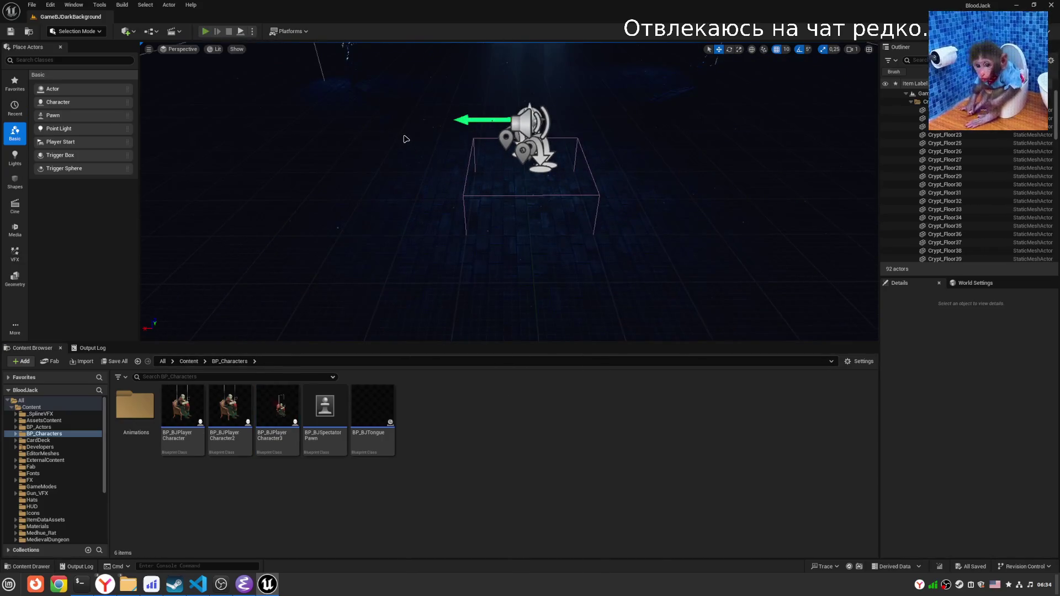
click(186, 150)
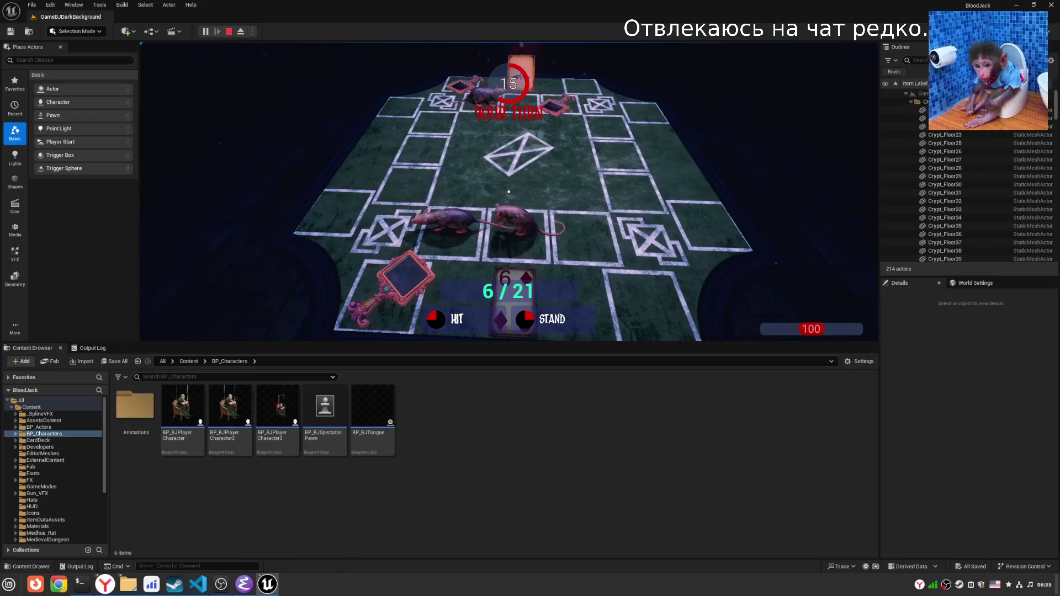
click(509, 191)
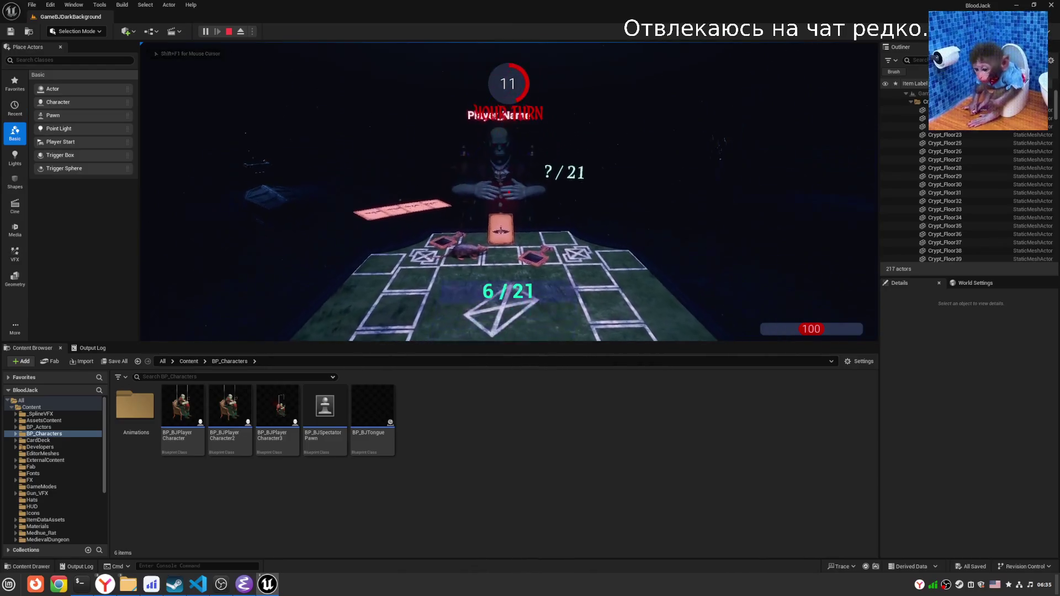
key(shift+F1)
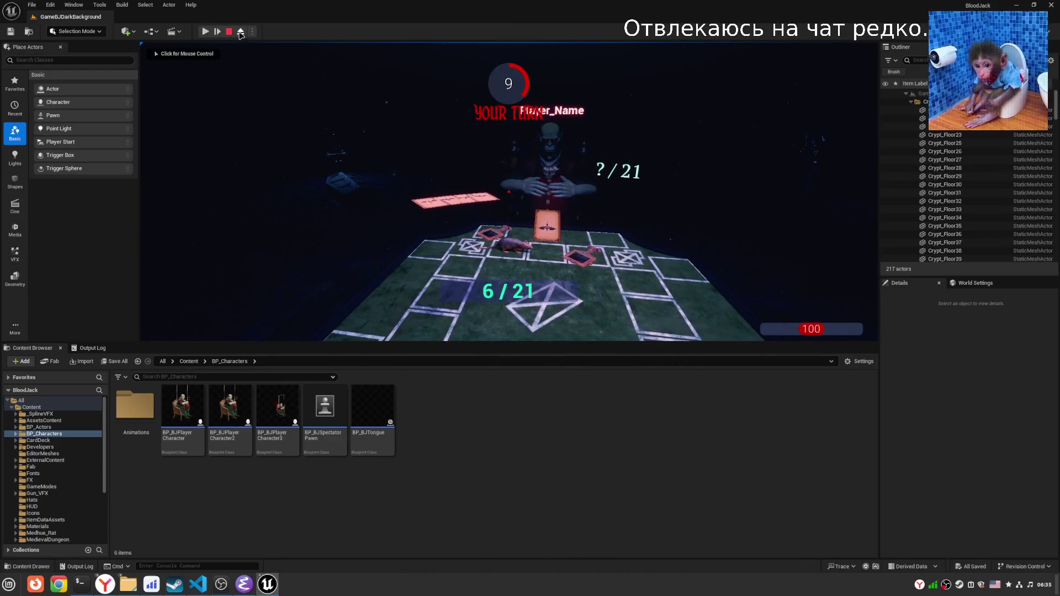
click(240, 32)
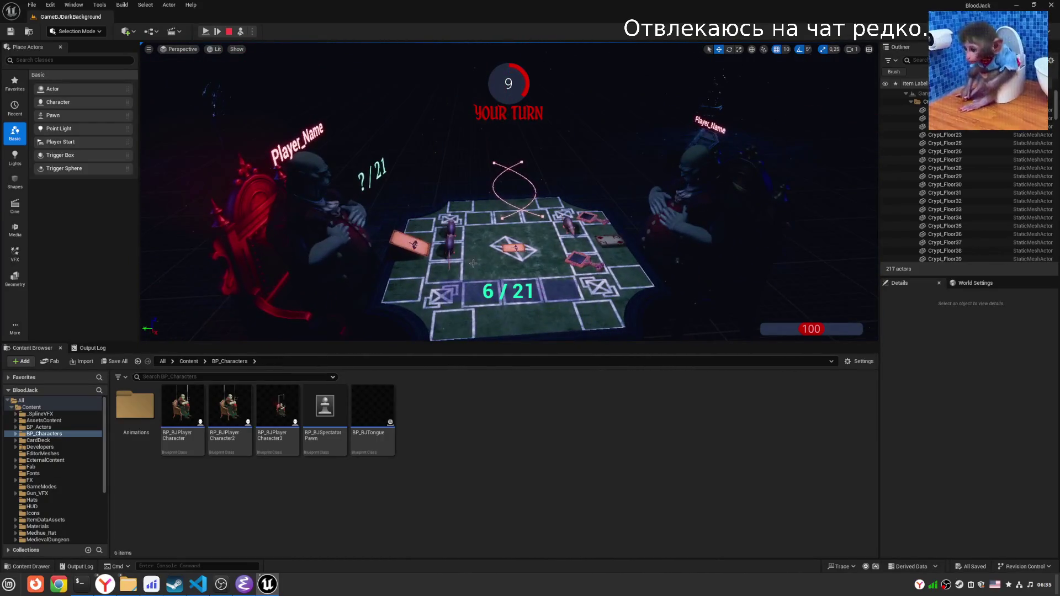
key(Escape)
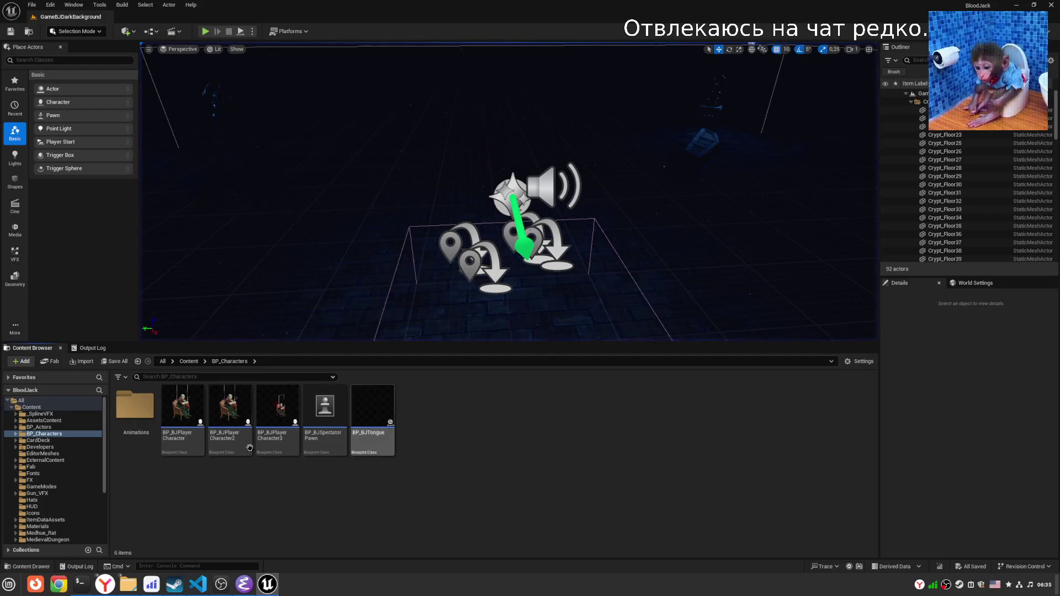
click(277, 415)
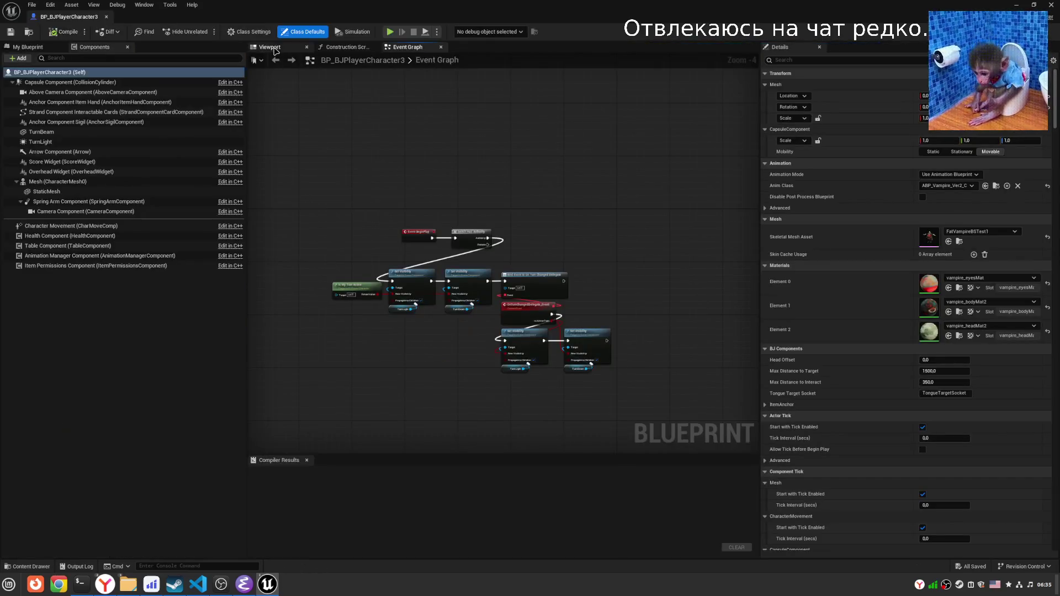
Compile and save BP_BJPlayerCharacter3 with the strand selected, close it, and start Play In Editor.
click(271, 47)
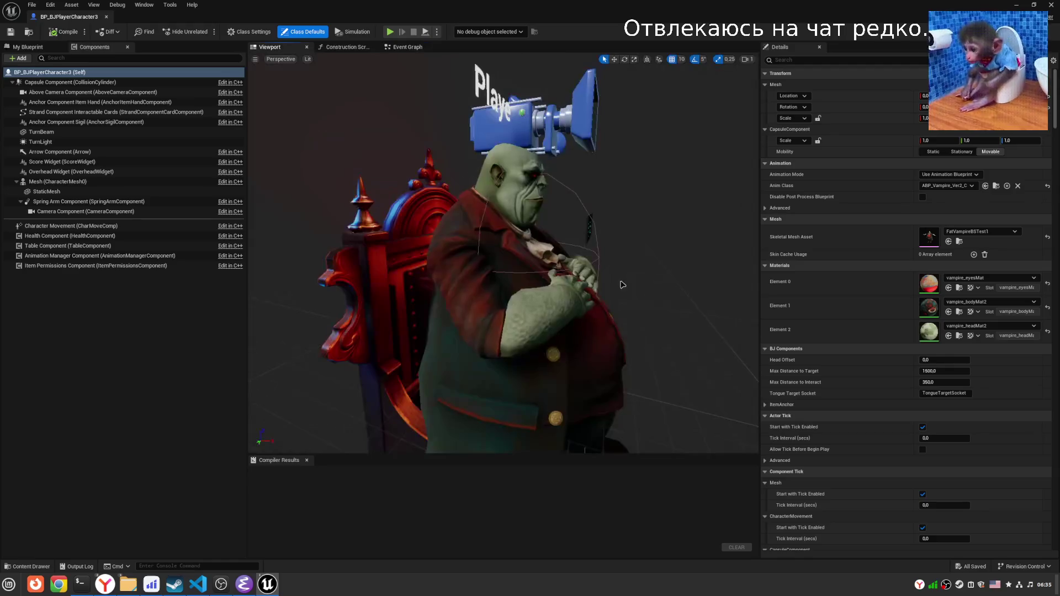
click(602, 253)
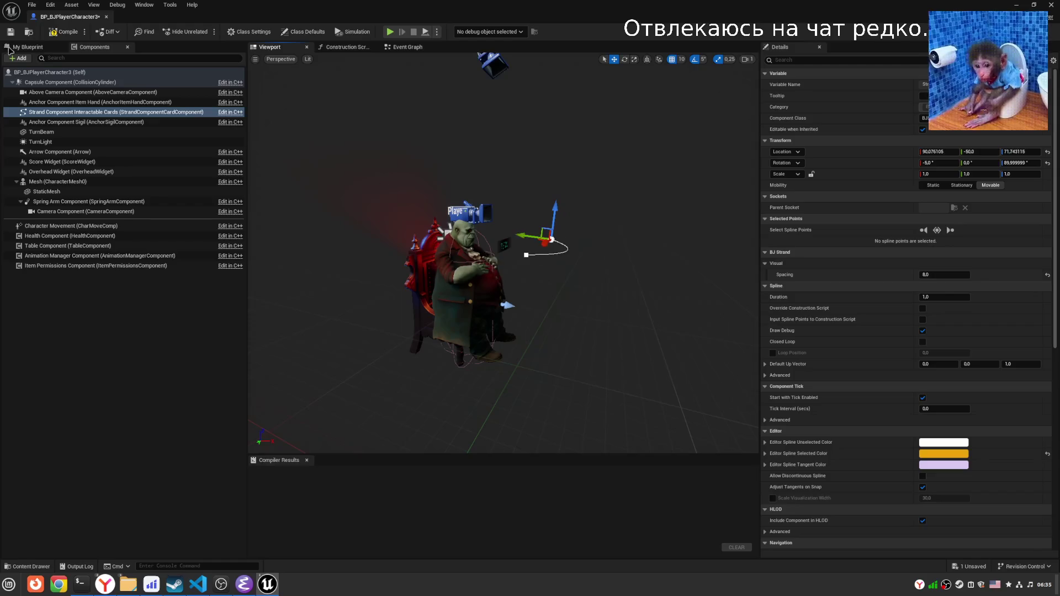
click(64, 31)
click(10, 31)
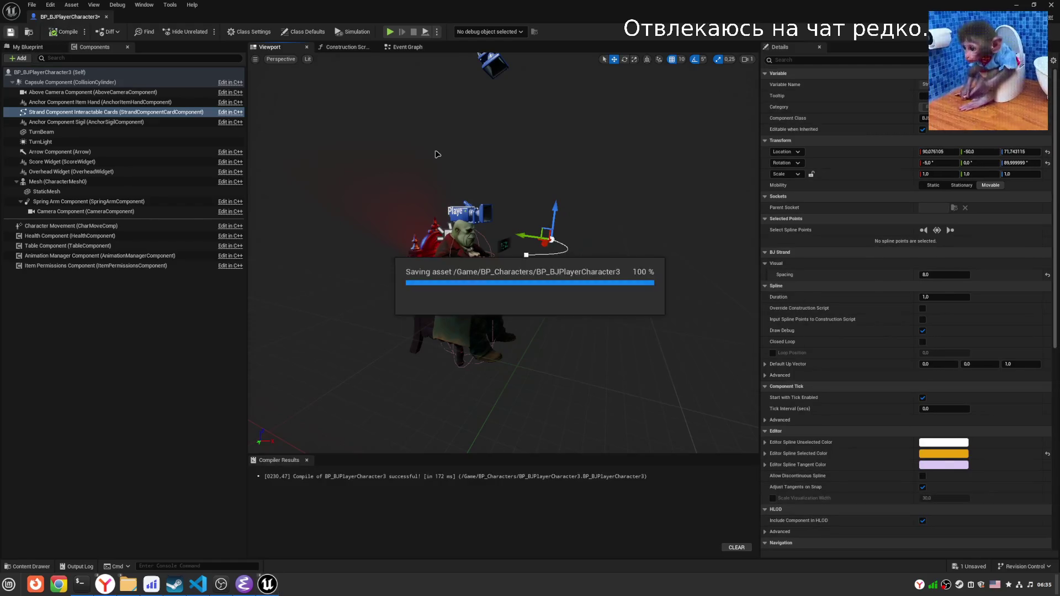
click(107, 17)
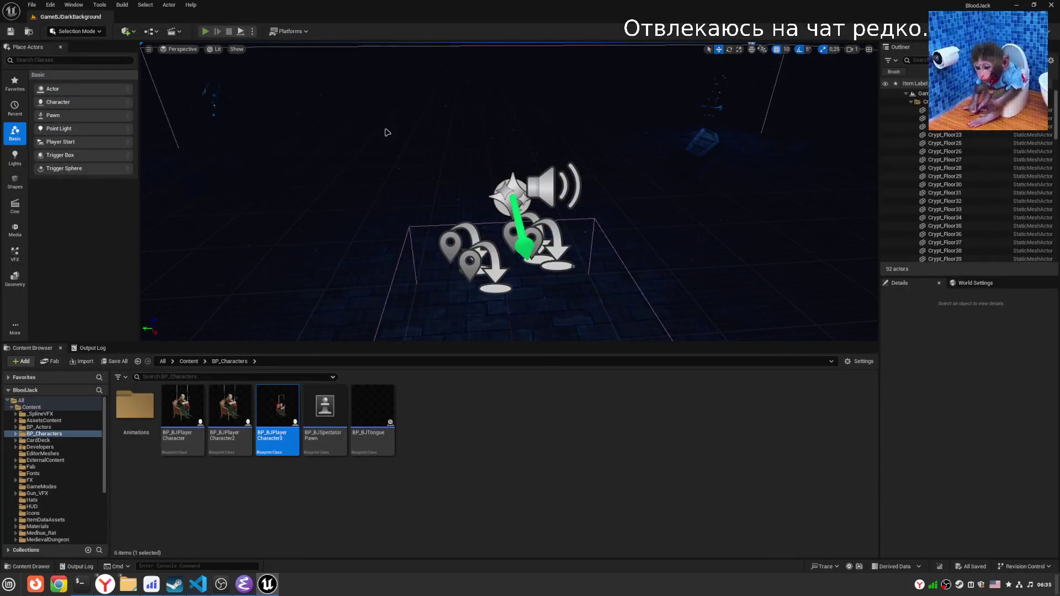
key(alt+p)
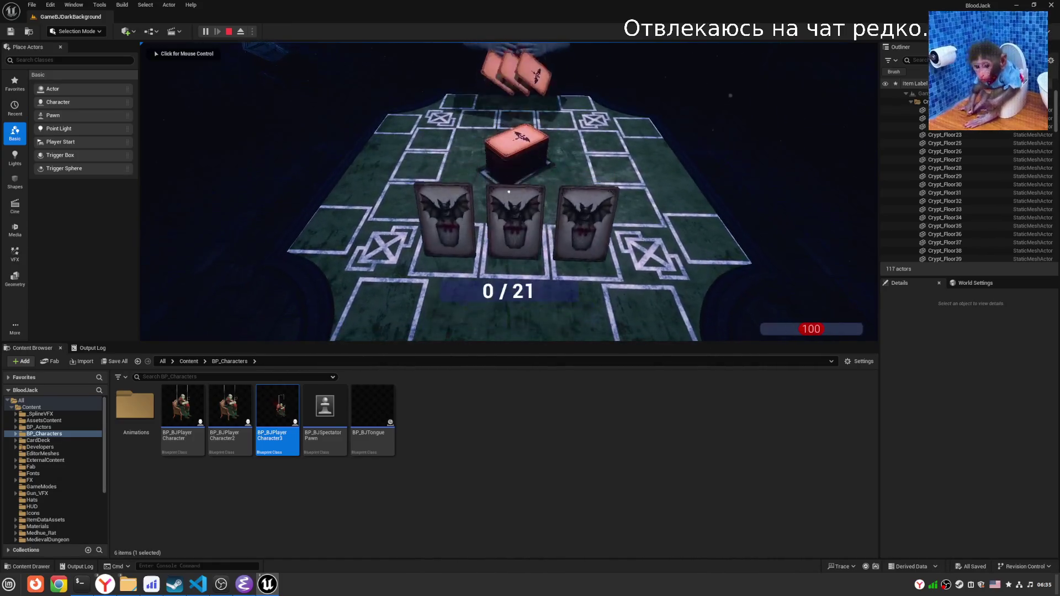
Detach from and repossess the player during the blackjack test, then stop it with Esc.
key(shift+F1)
click(508, 192)
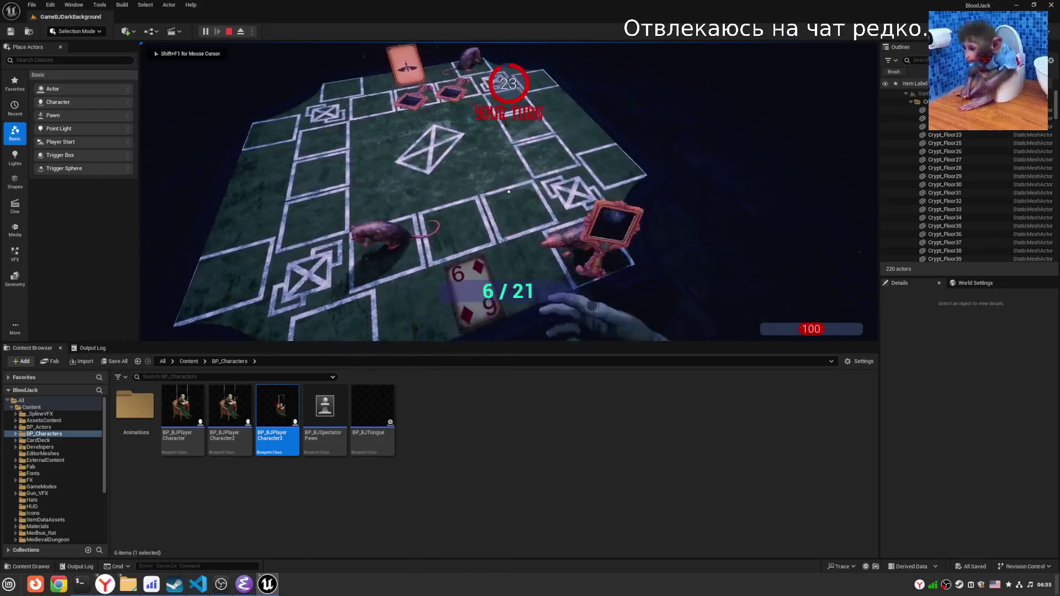
key(shift+F1)
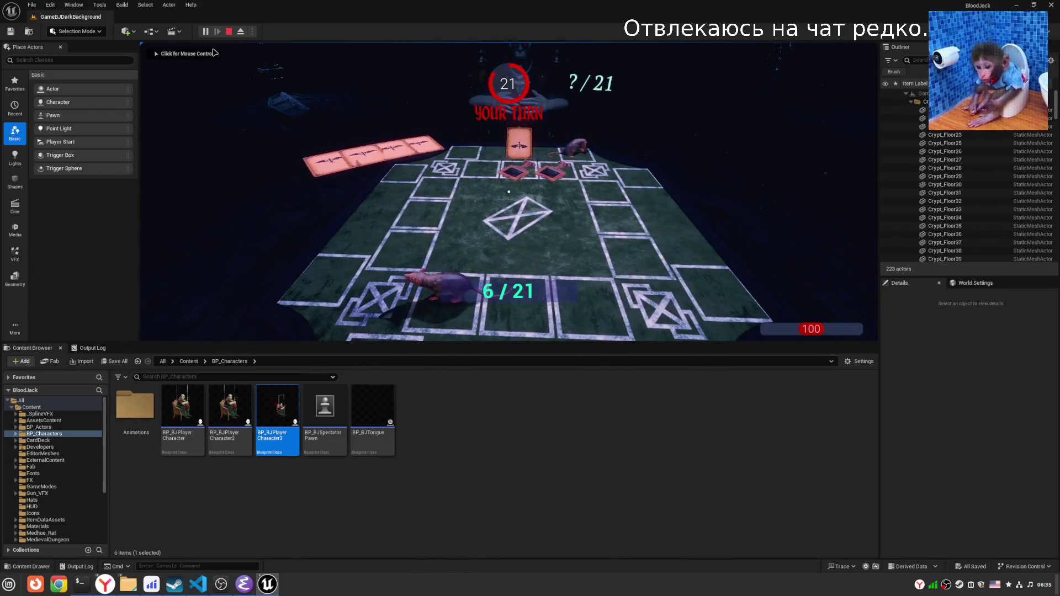
click(241, 31)
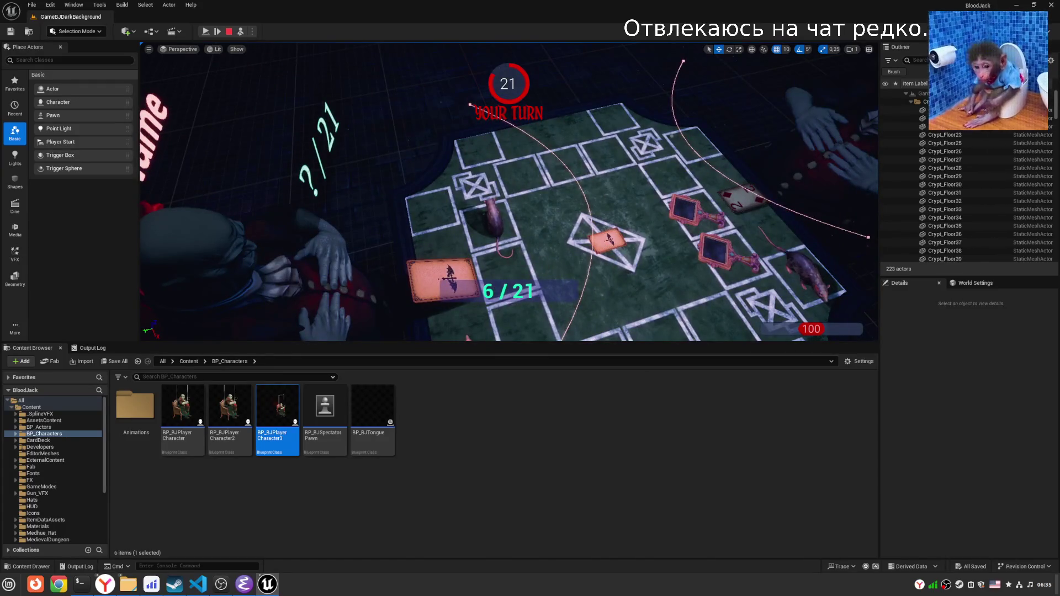
click(240, 32)
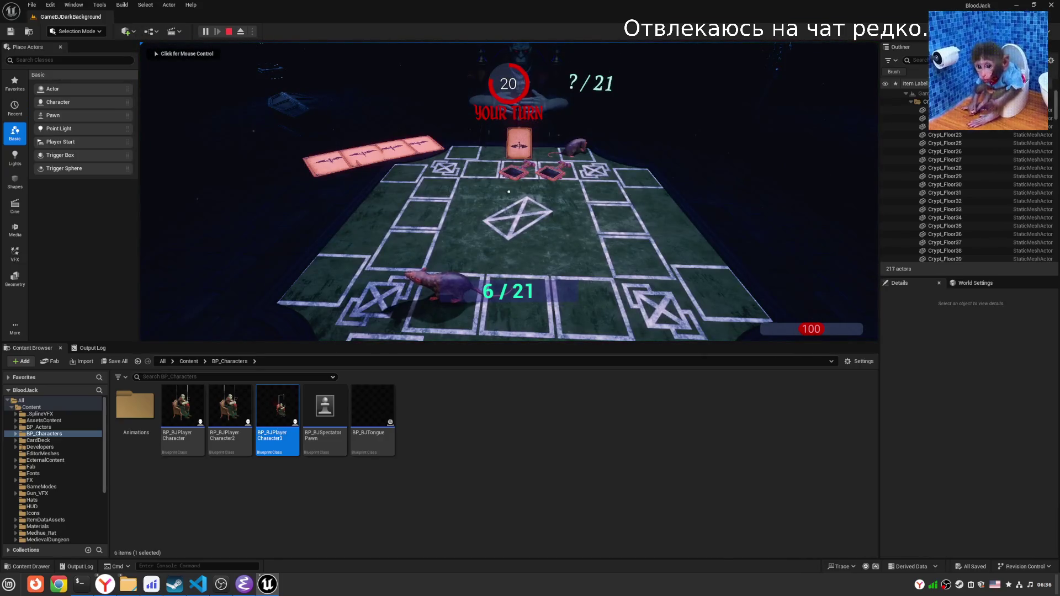
click(441, 128)
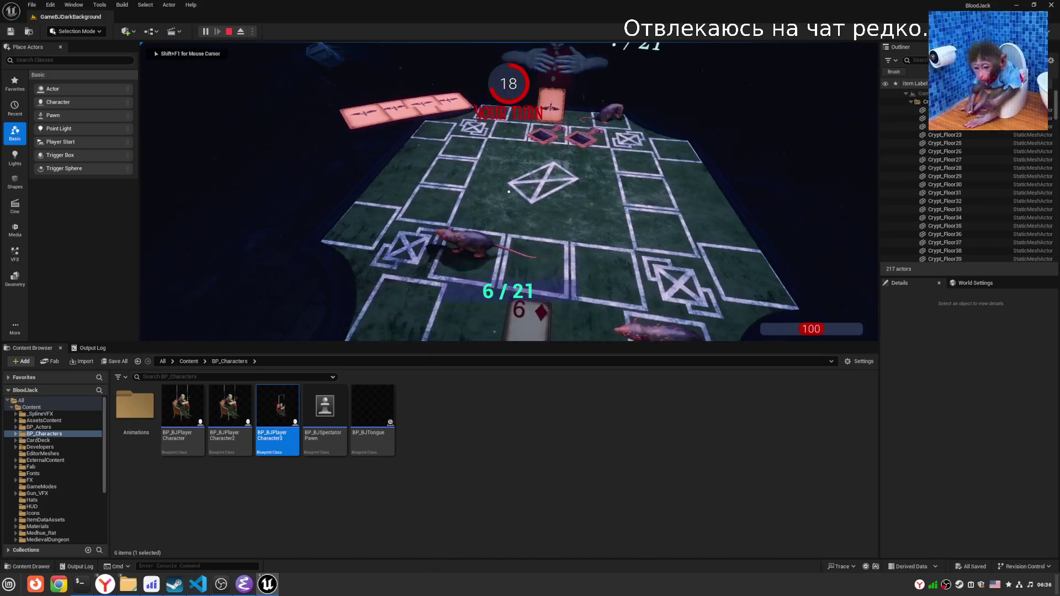
key(Escape)
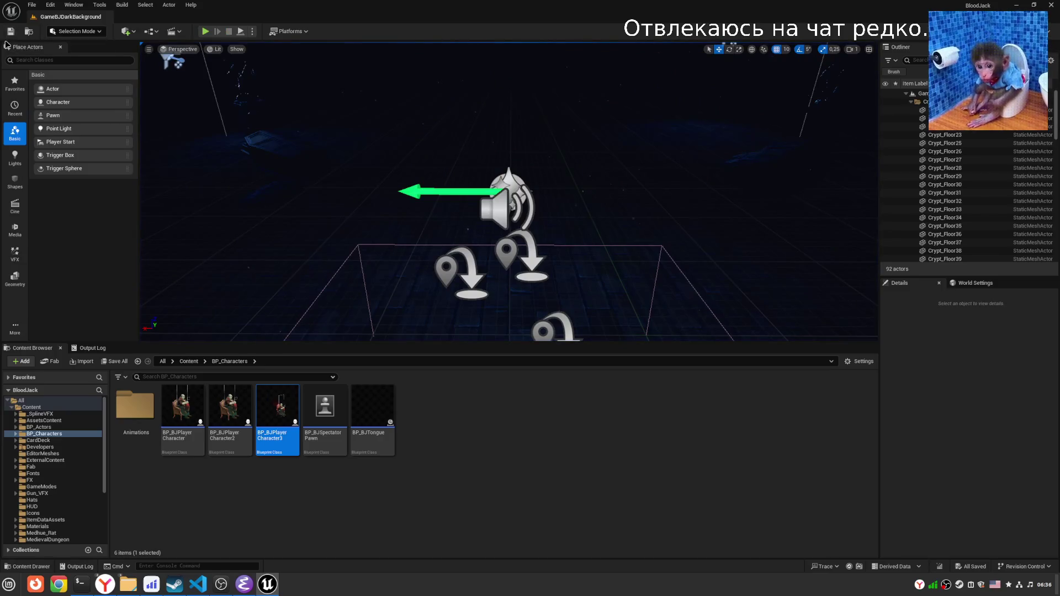
Clear the Output Log.
drag(486, 239, 495, 520)
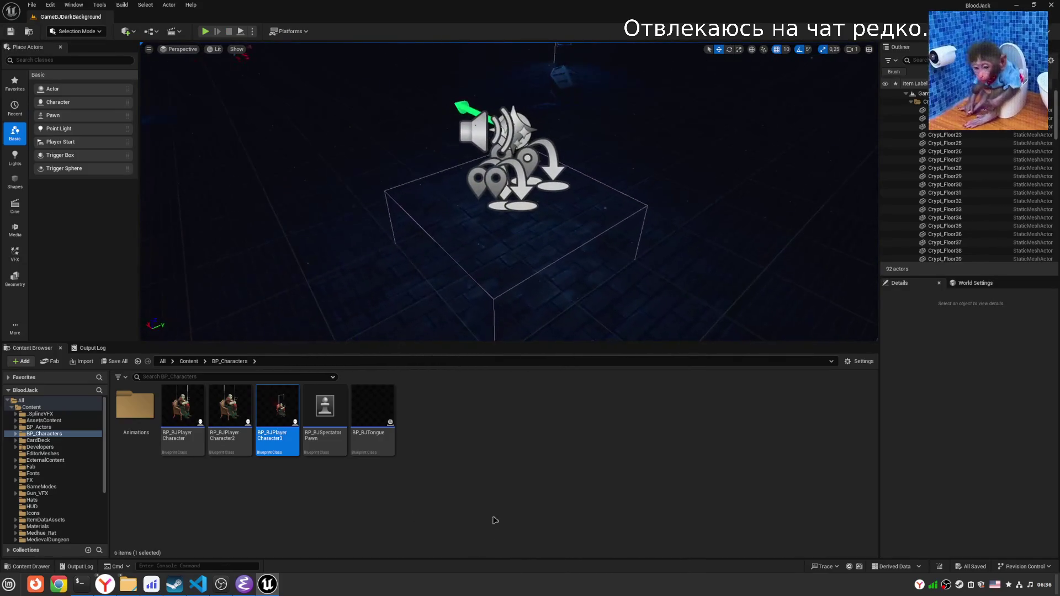
click(92, 348)
right_click(273, 415)
click(298, 499)
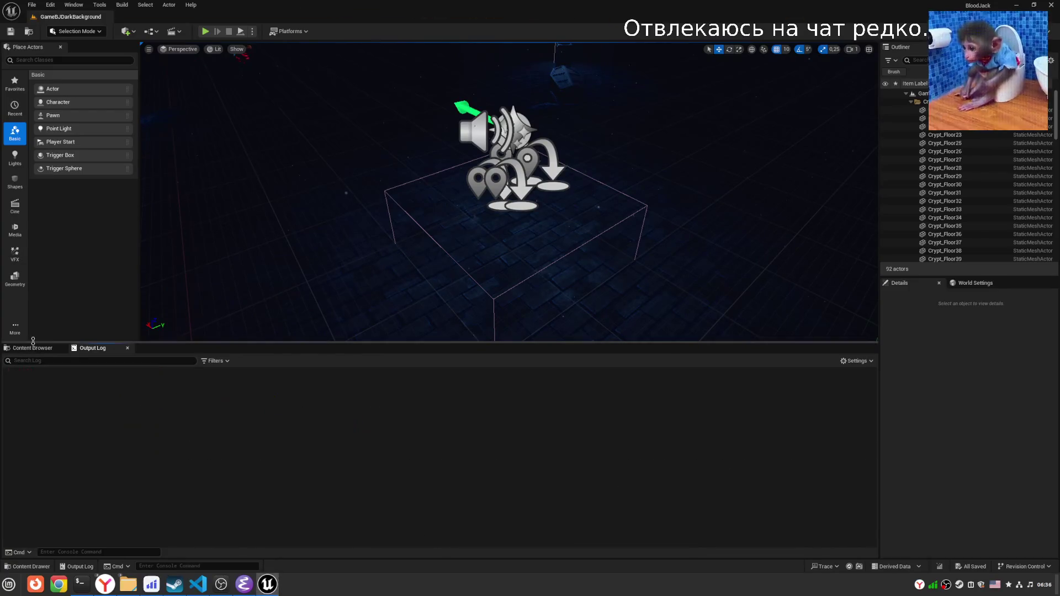
Open BP_BJPlayerCharacter3 from the Content Browser in its Viewport tab.
click(21, 349)
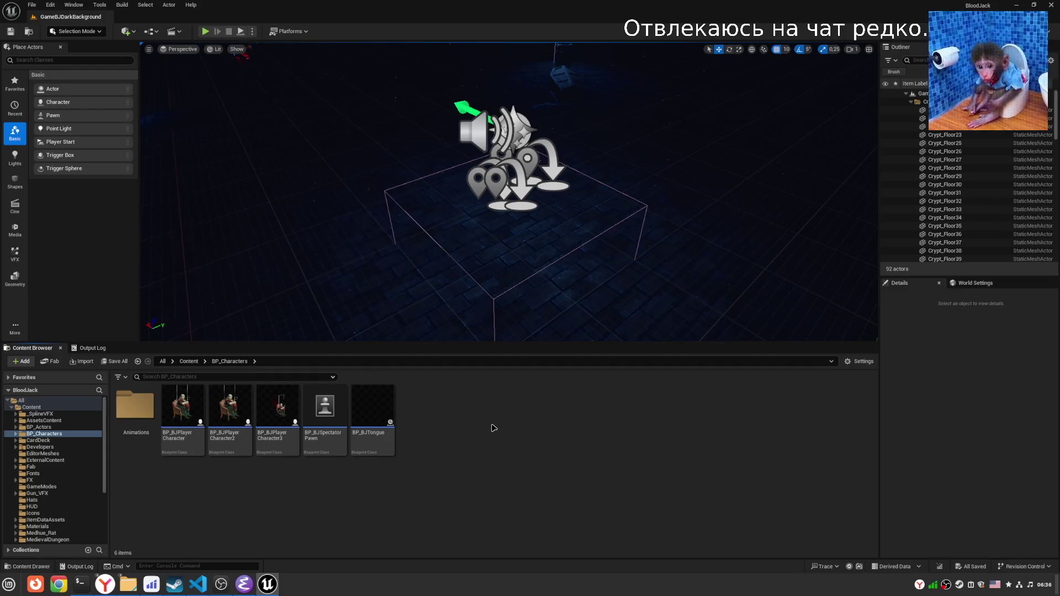
double_click(284, 425)
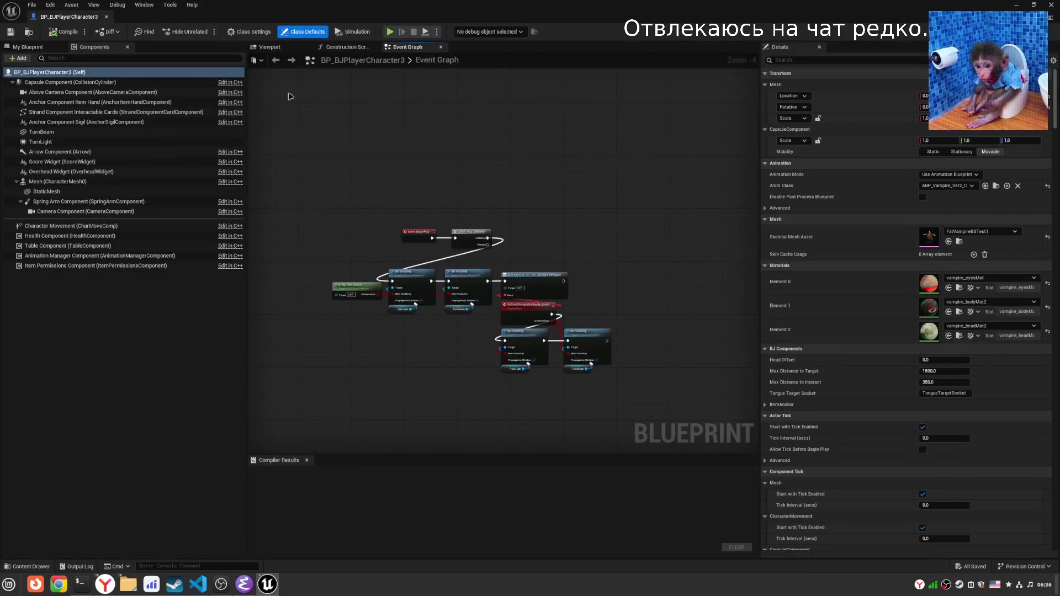
click(270, 47)
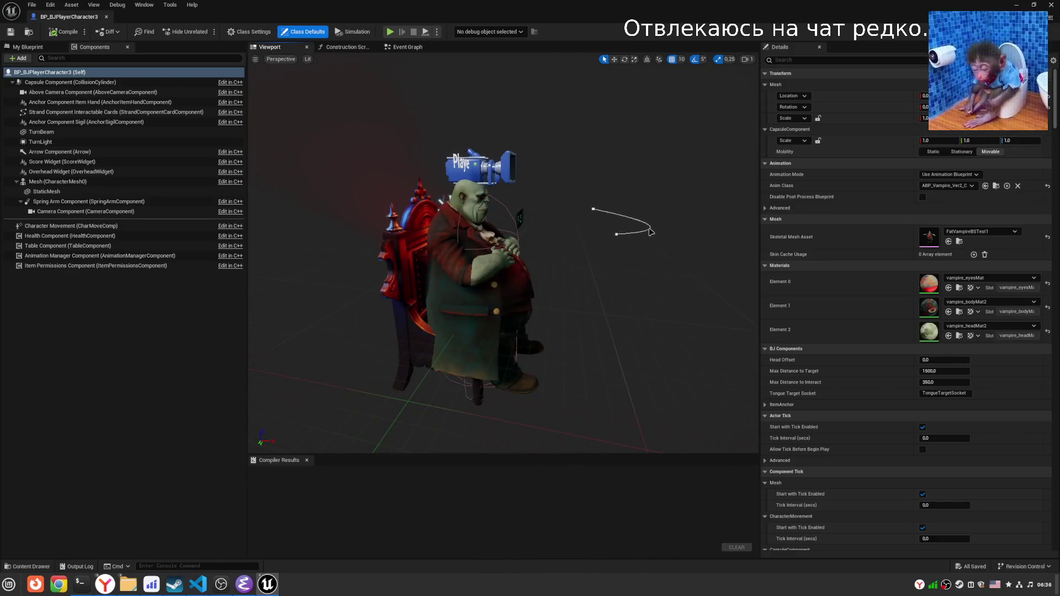
Tilt the Strand Component in steps to about -95° on X.
click(652, 232)
key(f)
key(e)
mouse_move(508, 179)
mouse_down()
mouse_move(505, 244)
mouse_move(521, 210)
mouse_move(497, 223)
mouse_move(527, 212)
mouse_up()
key(w)
key(e)
key(w)
key(e)
key(w)
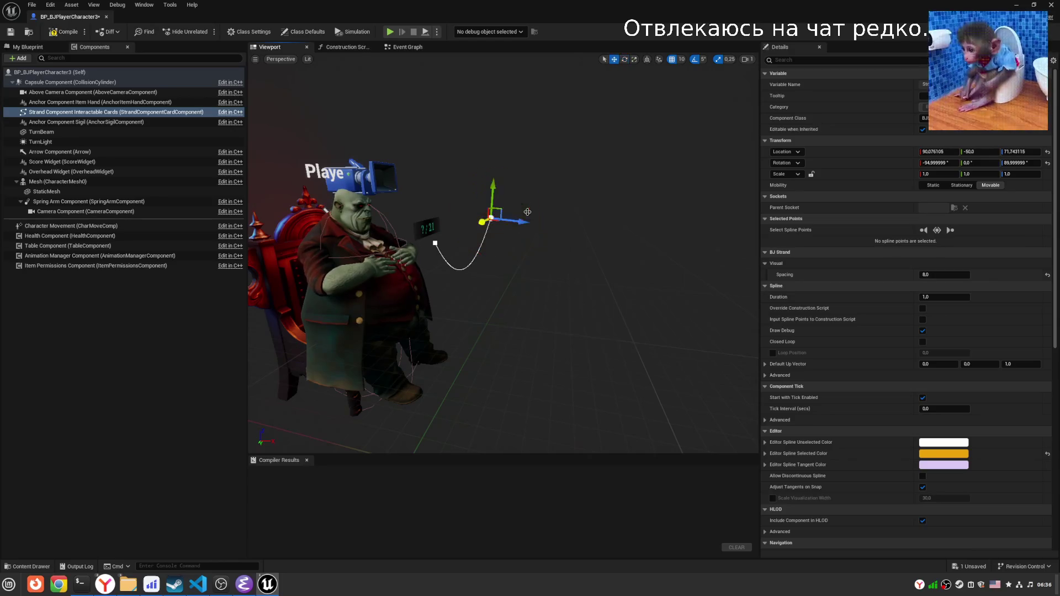
Pull the end point's and starting point's tangents to bend the spline.
click(433, 242)
scroll(474, 294, down, 5)
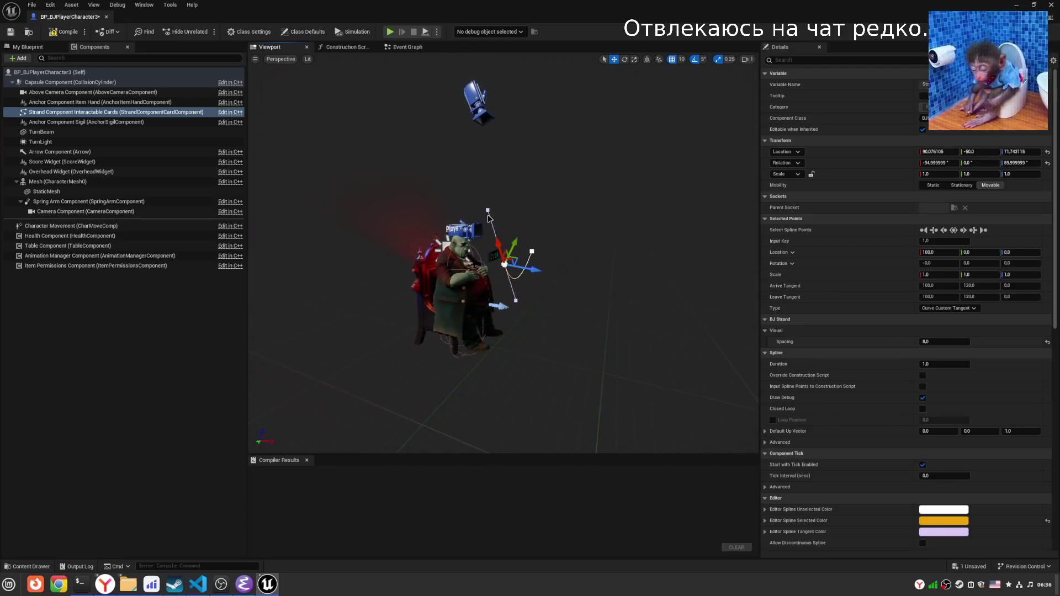
drag(532, 252, 513, 267)
scroll(528, 313, up, 3)
mouse_move(528, 313)
mouse_down()
mouse_move(508, 311)
mouse_move(533, 309)
mouse_up()
click(532, 308)
click(613, 219)
mouse_move(609, 219)
mouse_down()
mouse_move(644, 289)
mouse_move(475, 290)
mouse_move(356, 308)
mouse_move(505, 328)
mouse_up()
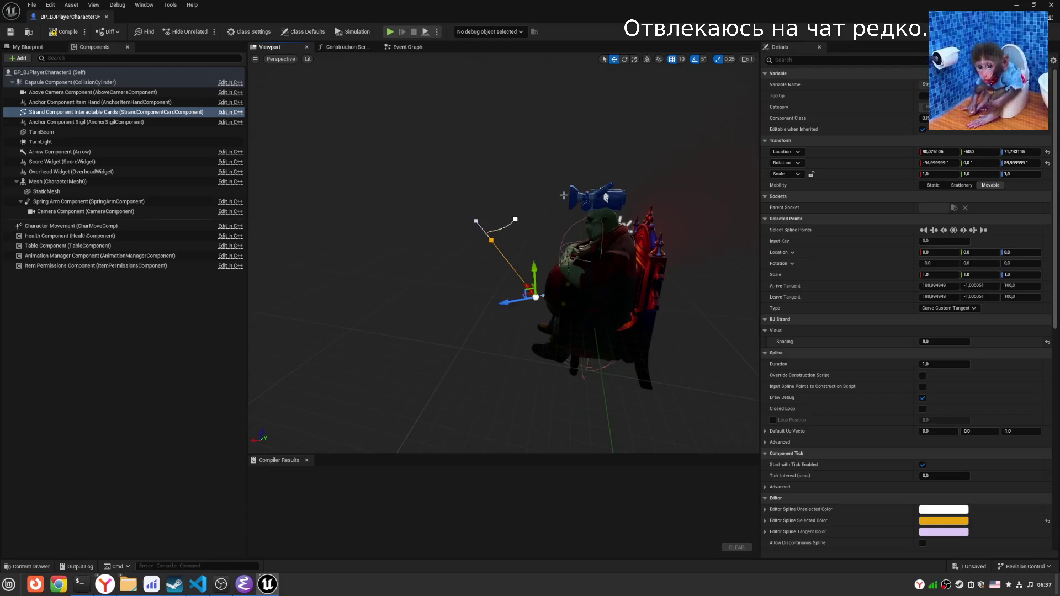
Lower the spline's end point, stretch its tangent and pitch it slightly.
click(516, 220)
drag(528, 179, 532, 190)
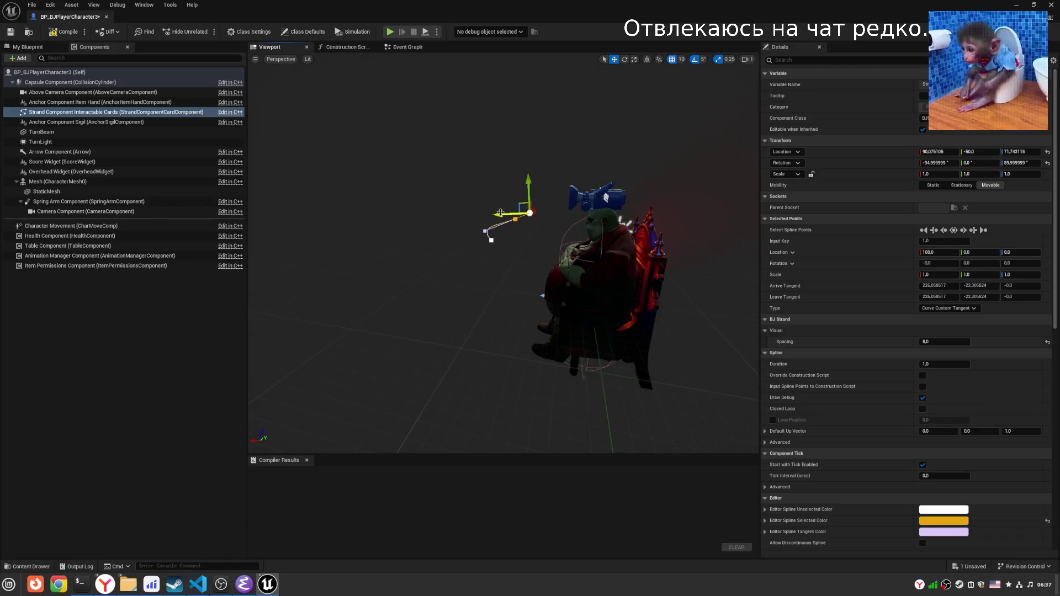
mouse_move(490, 213)
mouse_down()
mouse_move(541, 220)
mouse_move(497, 243)
mouse_move(486, 265)
mouse_move(497, 249)
mouse_move(576, 437)
mouse_up()
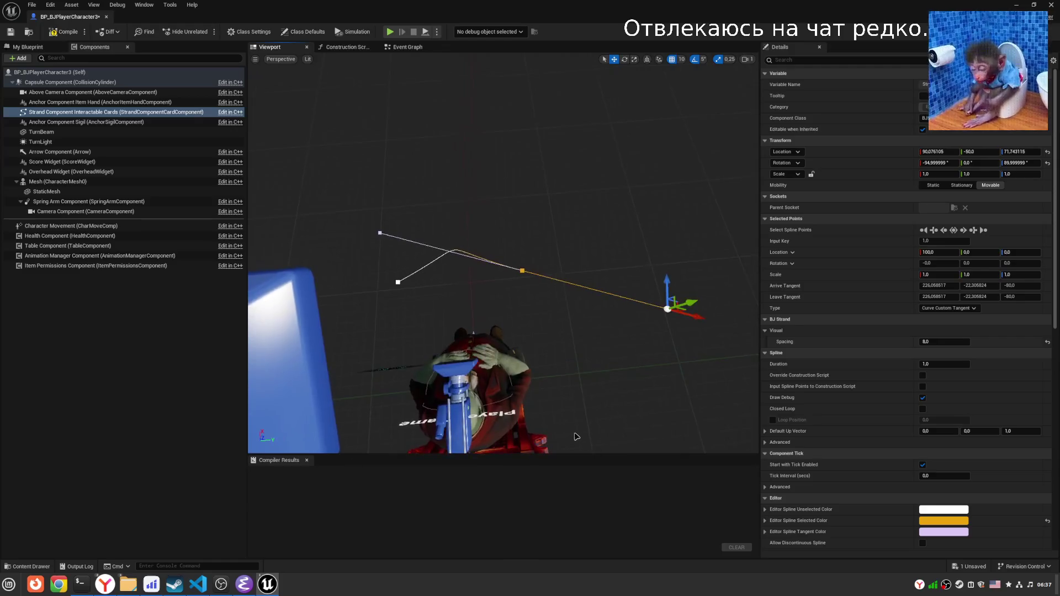
key(e)
mouse_move(636, 329)
mouse_down()
mouse_move(650, 292)
mouse_move(559, 283)
mouse_up()
key(w)
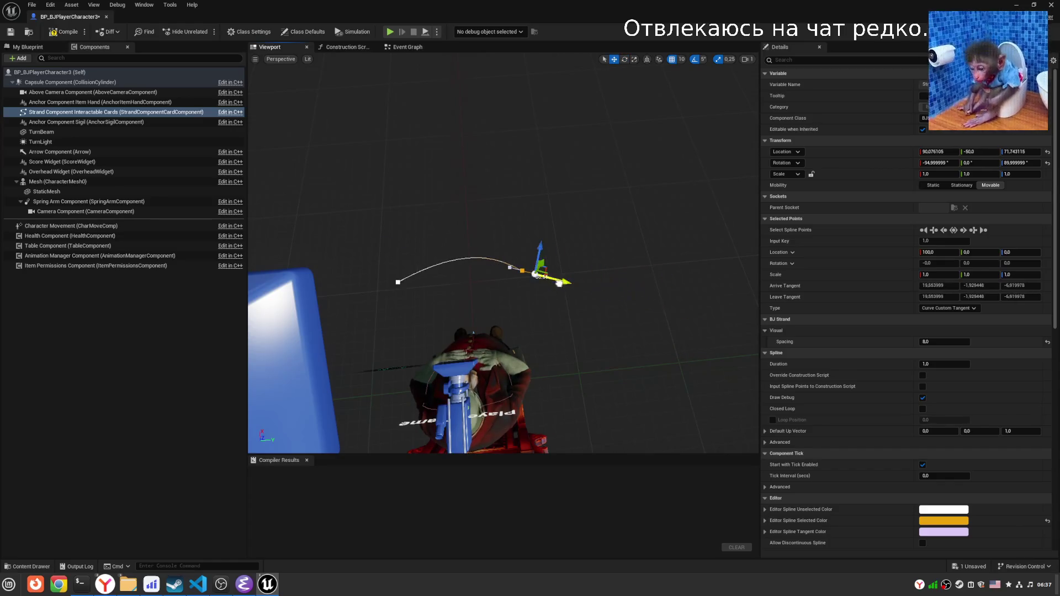
Lengthen the end point's tangent to smooth the arch.
click(398, 282)
mouse_move(409, 287)
mouse_down()
mouse_move(434, 303)
mouse_move(535, 295)
mouse_move(491, 280)
mouse_move(475, 257)
mouse_move(553, 265)
mouse_move(576, 248)
mouse_up()
click(568, 267)
click(591, 276)
mouse_move(606, 289)
mouse_down()
mouse_move(620, 294)
mouse_move(607, 267)
mouse_move(590, 273)
mouse_move(630, 320)
mouse_up()
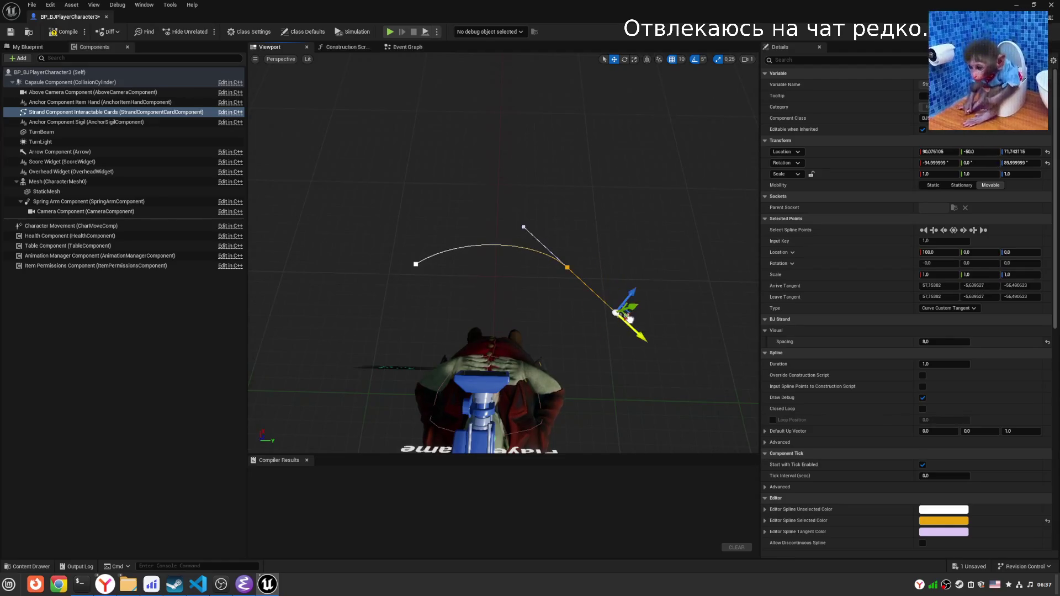
mouse_move(597, 153)
mouse_down()
mouse_move(595, 124)
mouse_move(597, 153)
mouse_up()
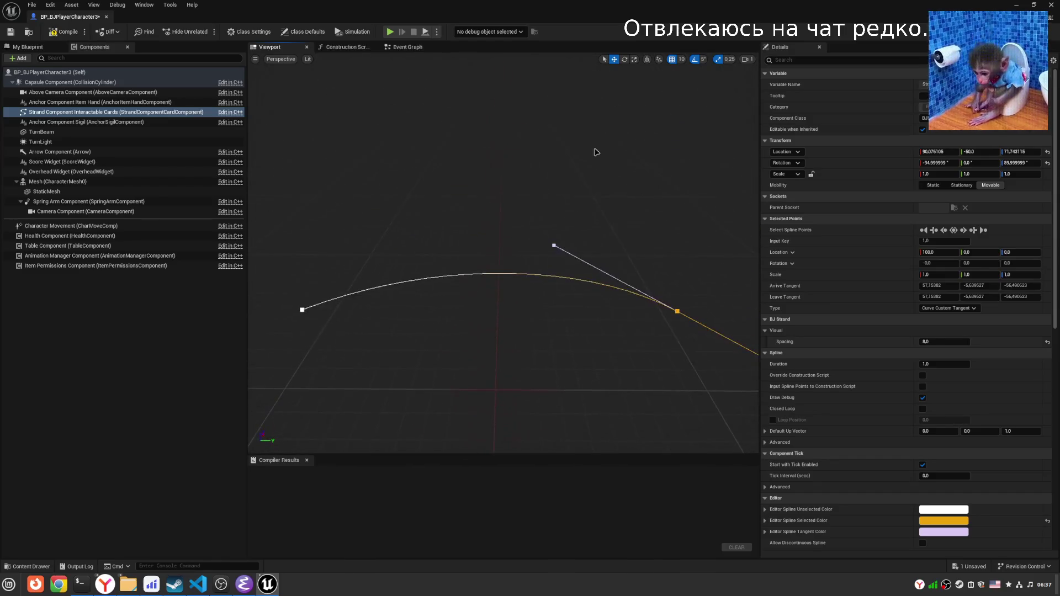
Compile and save BP_BJPlayerCharacter3, returning to the level editor.
click(58, 34)
key(ctrl+s)
key(alt+Tab)
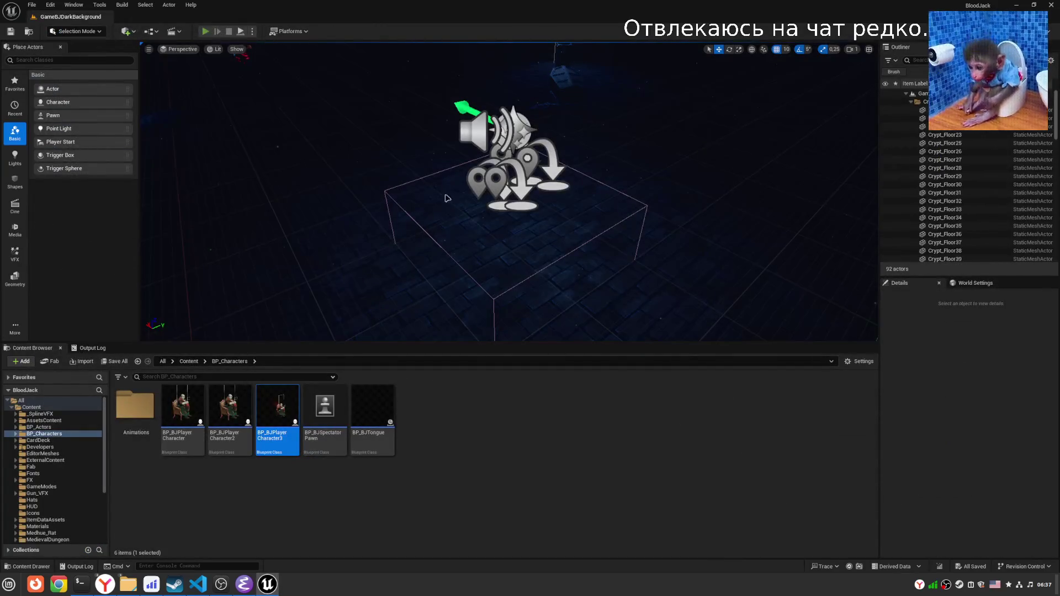
Play-test the blackjack game until cards are dealt, then stop the test.
key(alt+p)
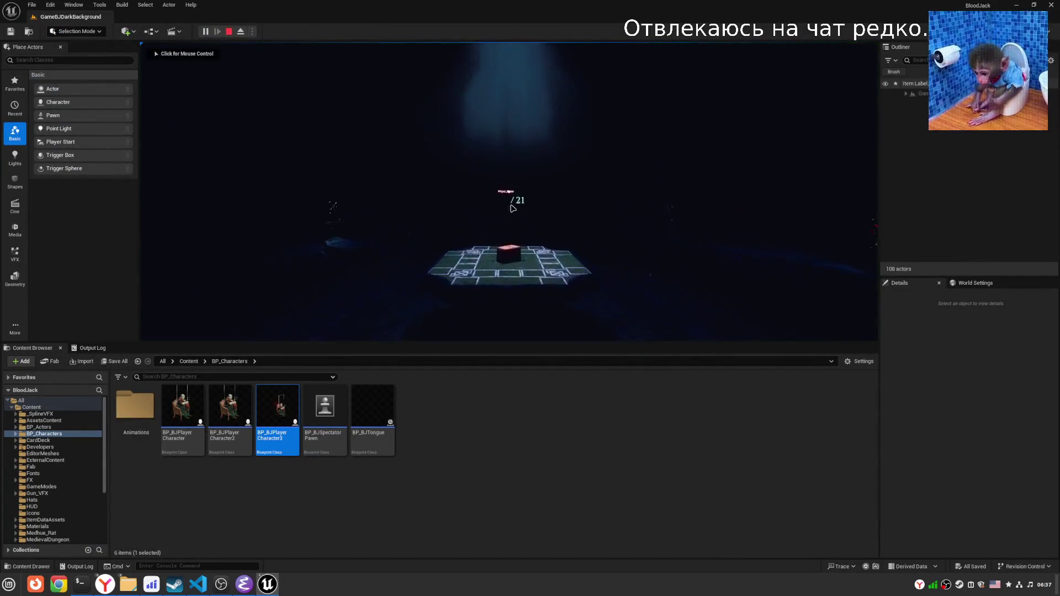
click(526, 219)
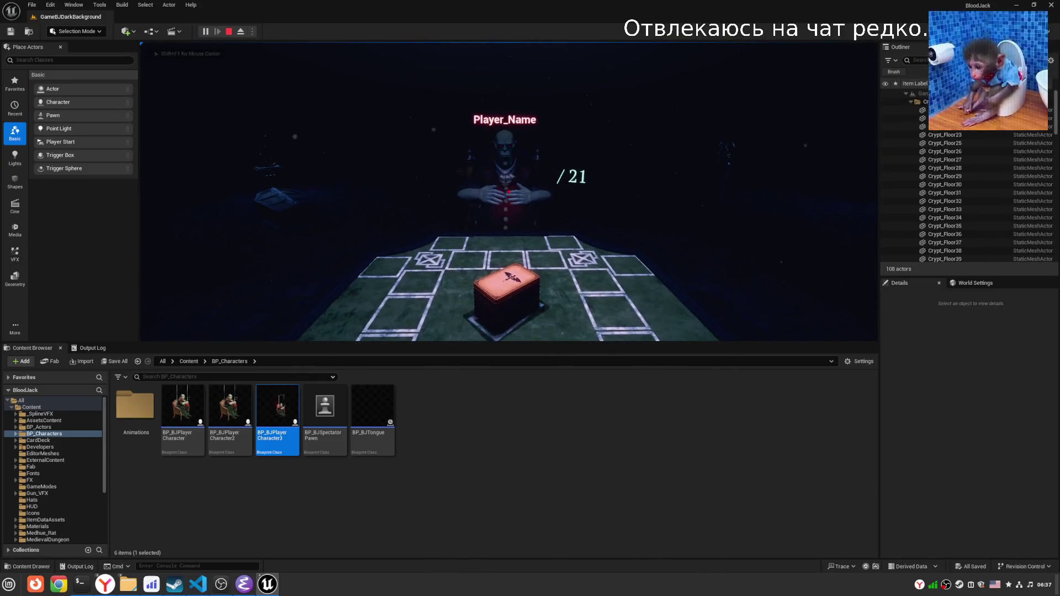
key(shift+F1)
click(552, 276)
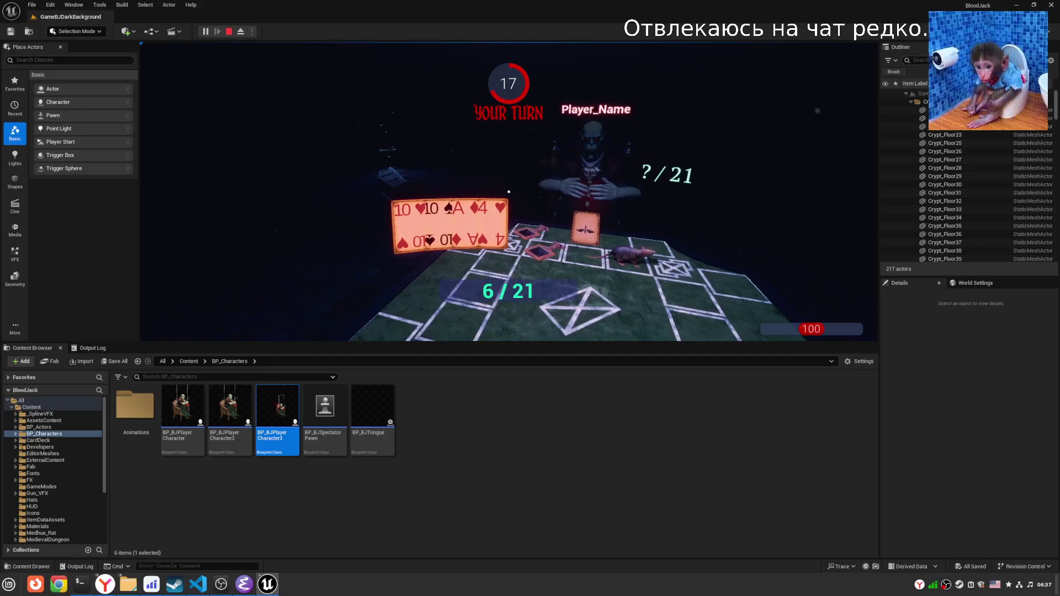
key(Escape)
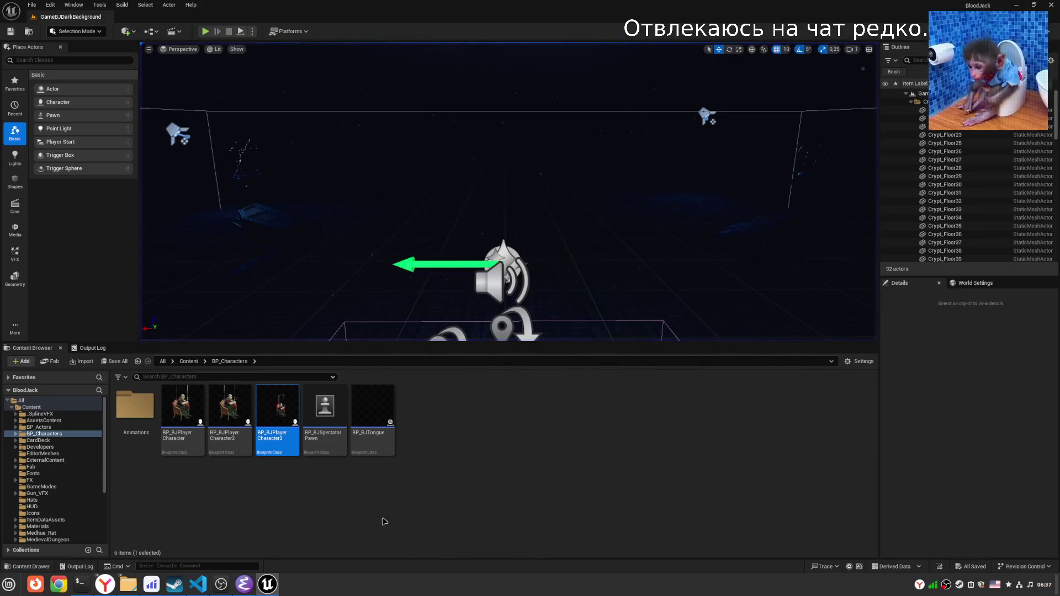
Reopen BP_BJPlayerCharacter3, select the strand spline with Spacing 30.0, and compile it.
double_click(285, 427)
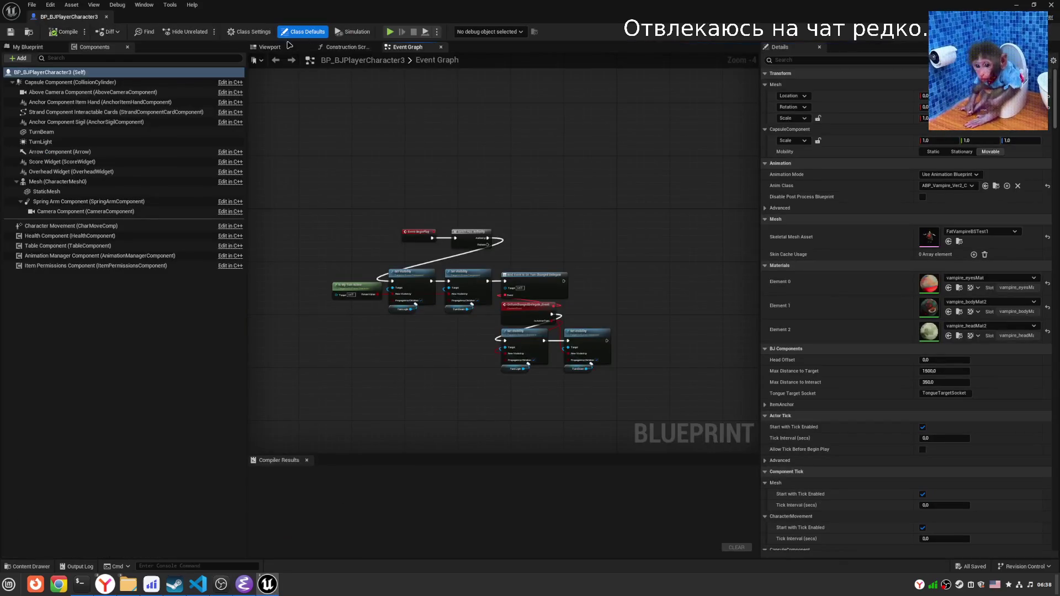
click(287, 46)
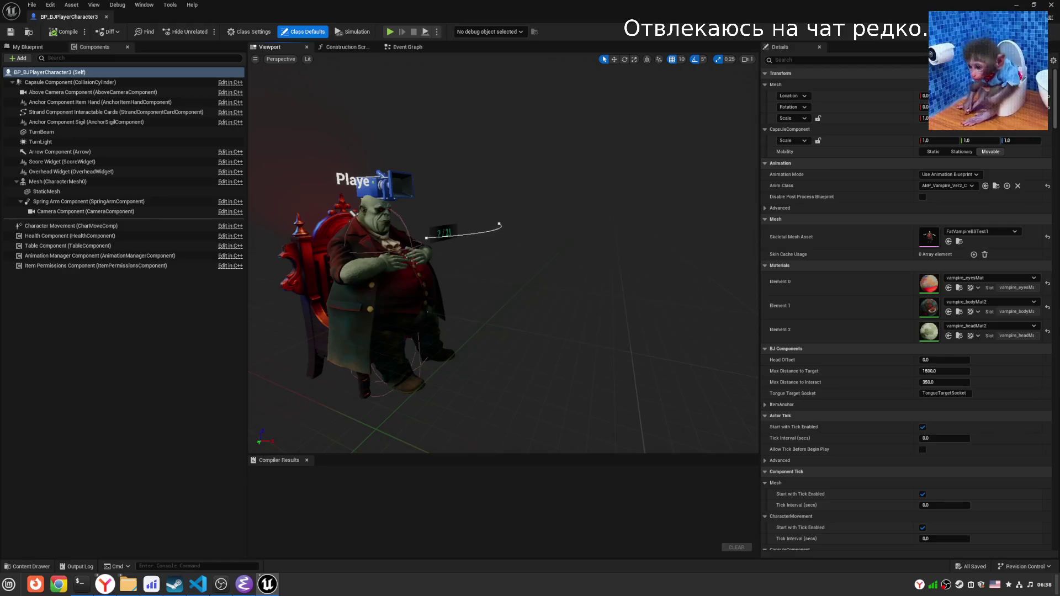
click(499, 225)
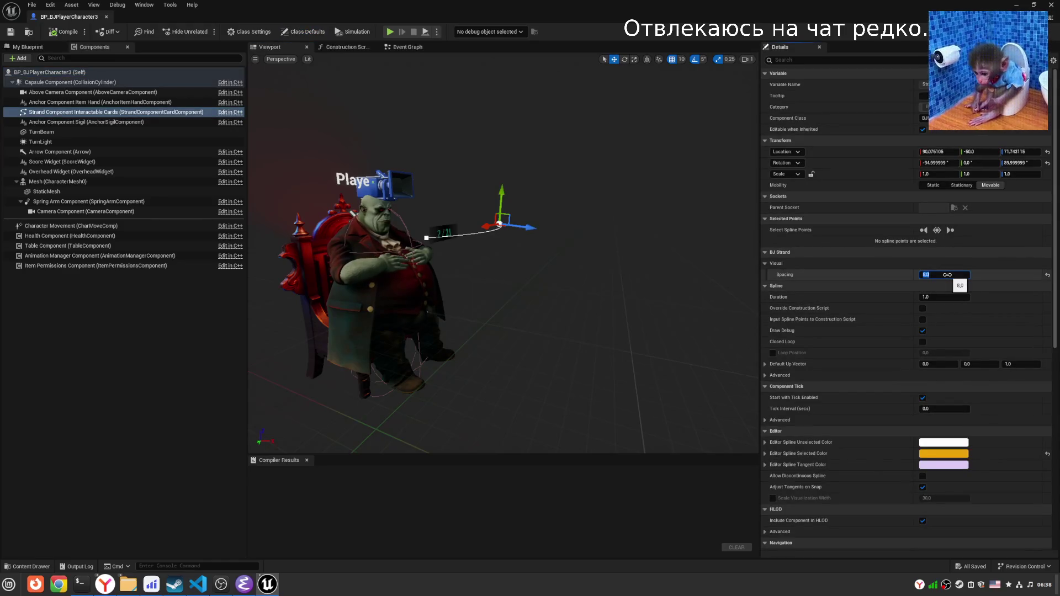
click(65, 32)
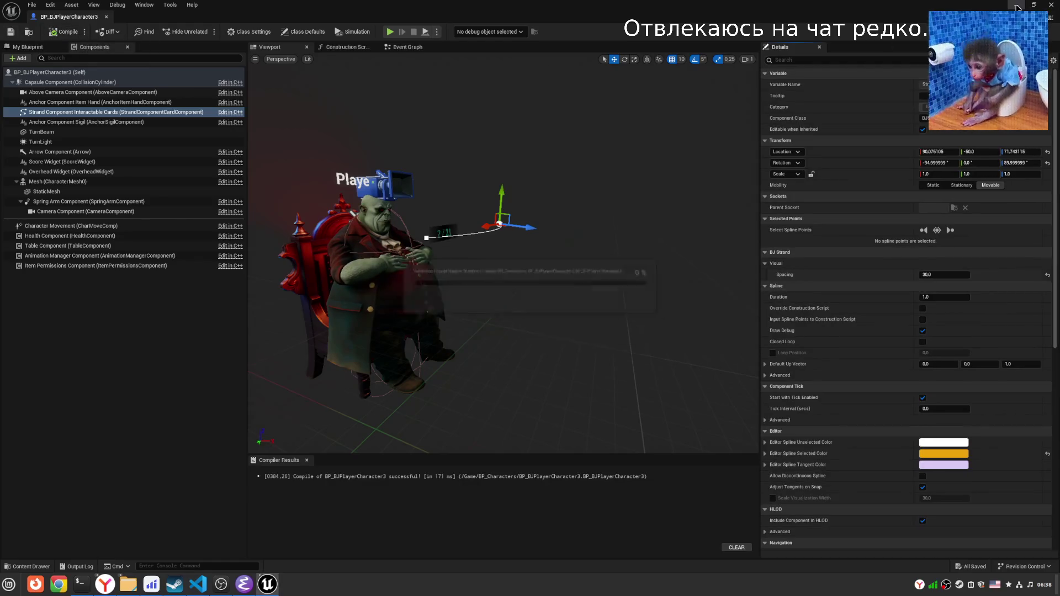
key(alt+Tab)
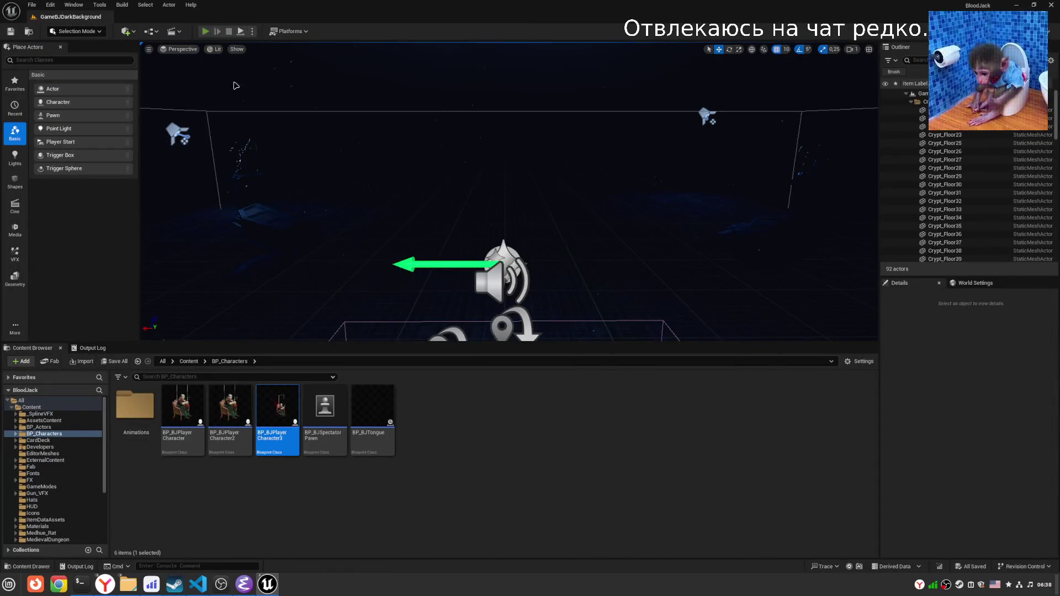
Run a play test, detaching briefly to inspect the dealt card fan, then stop it.
key(alt+p)
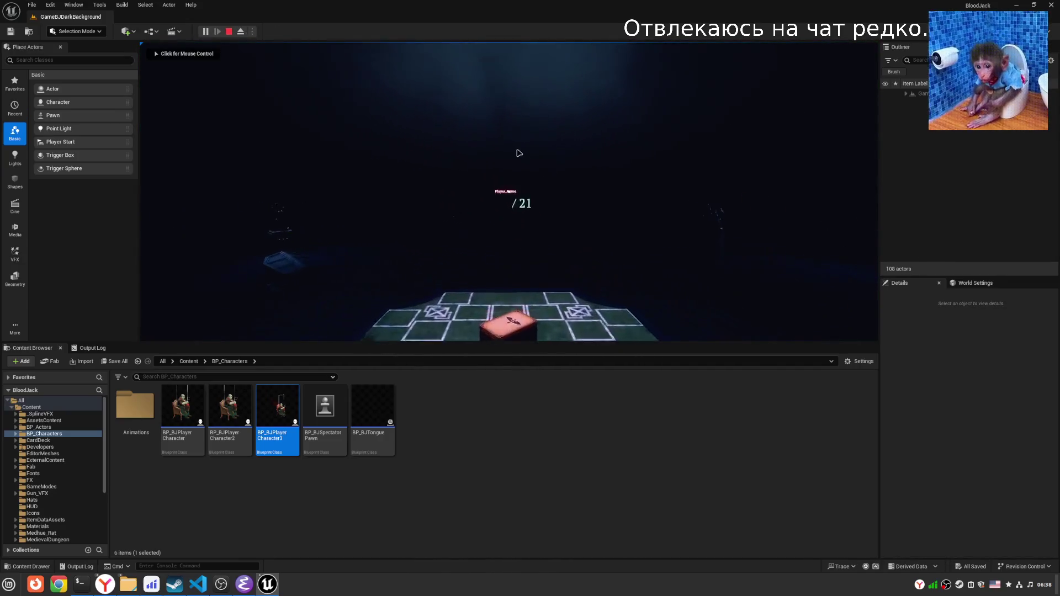
click(519, 153)
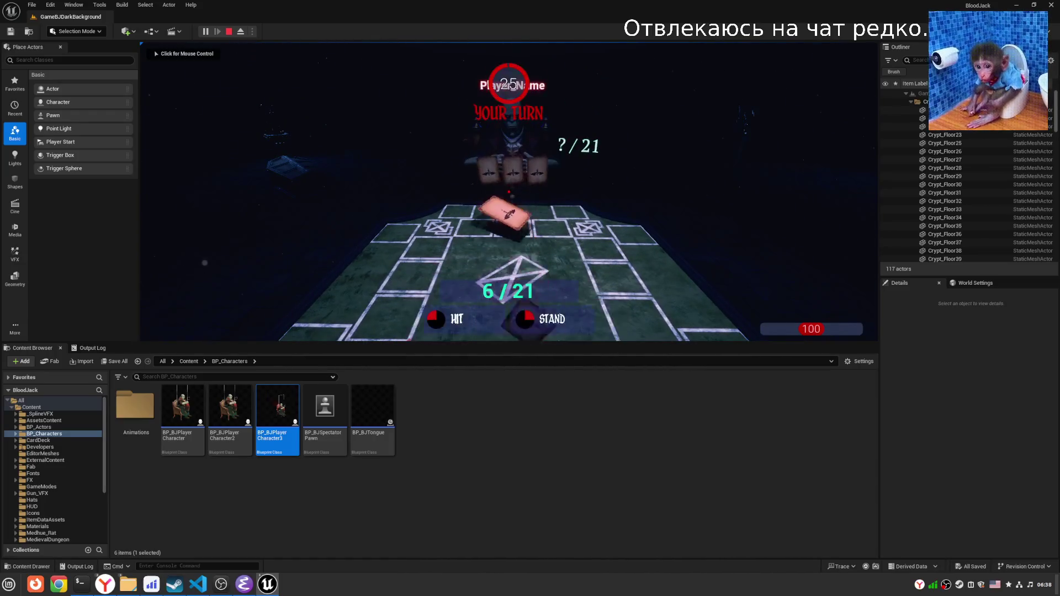
click(215, 265)
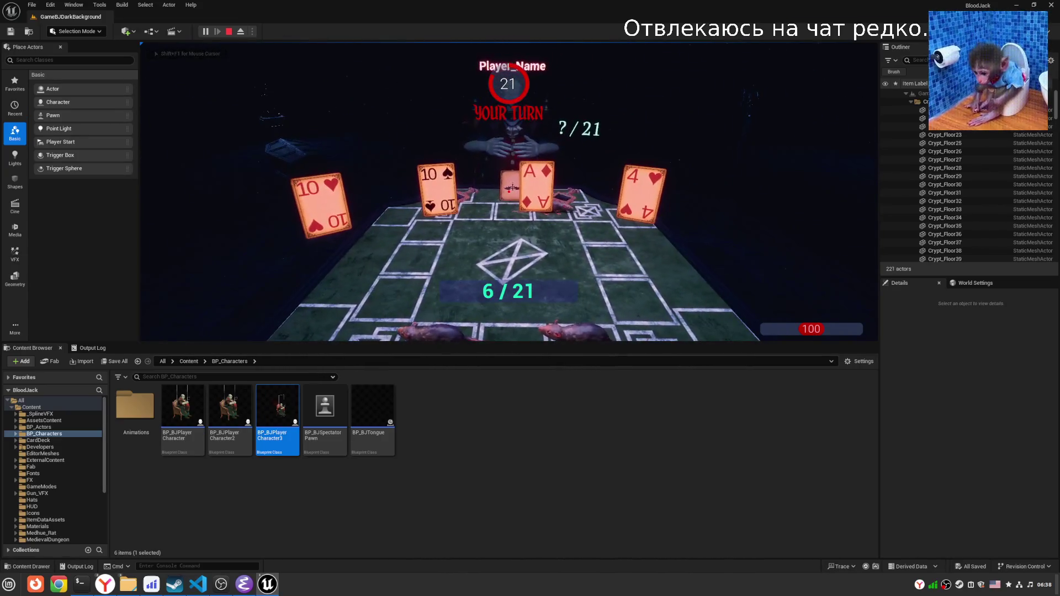
click(241, 32)
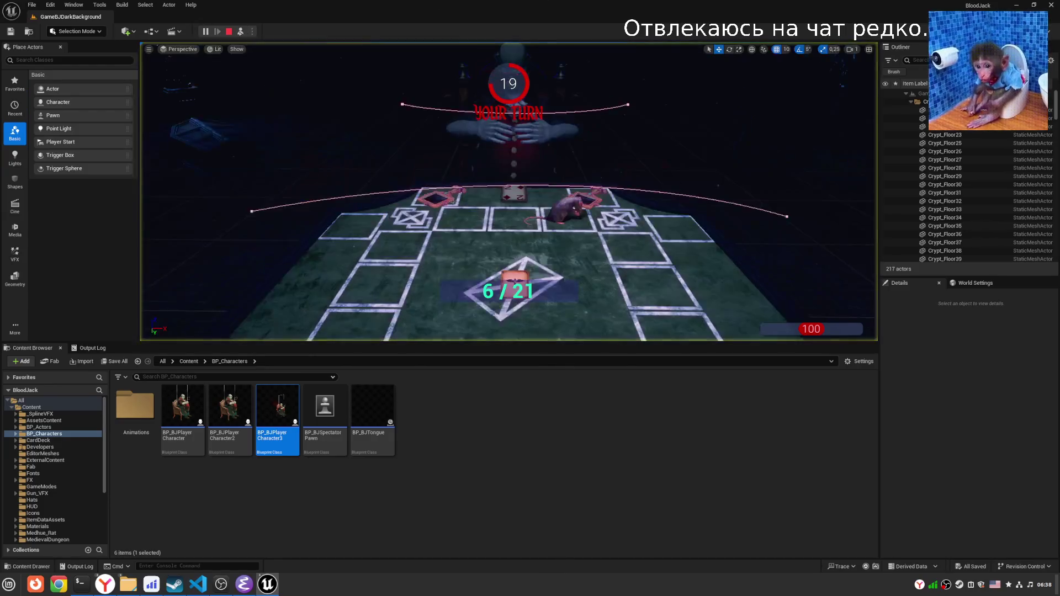
click(240, 32)
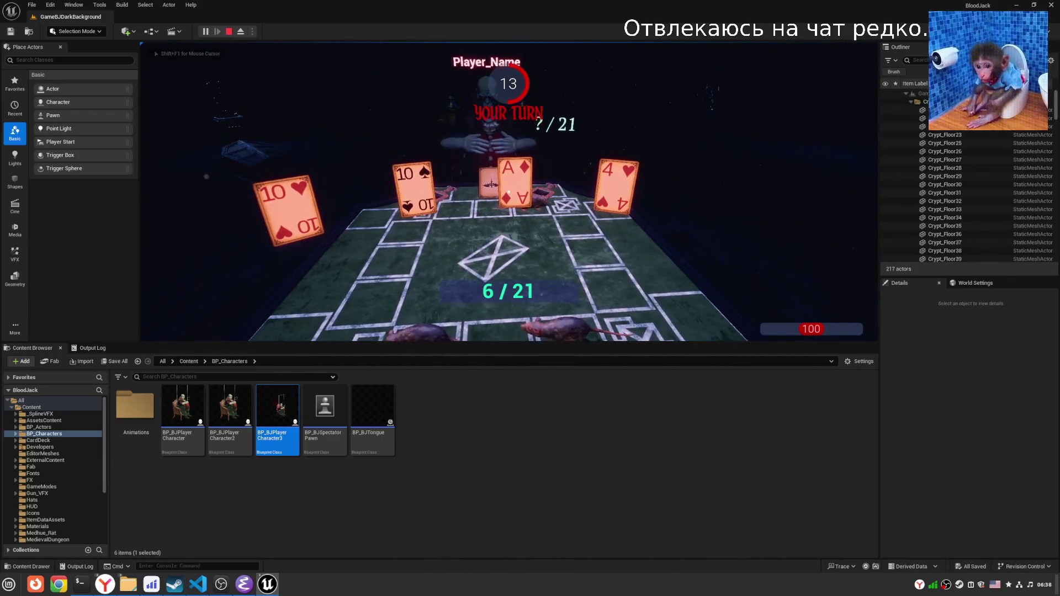
key(shift+F1)
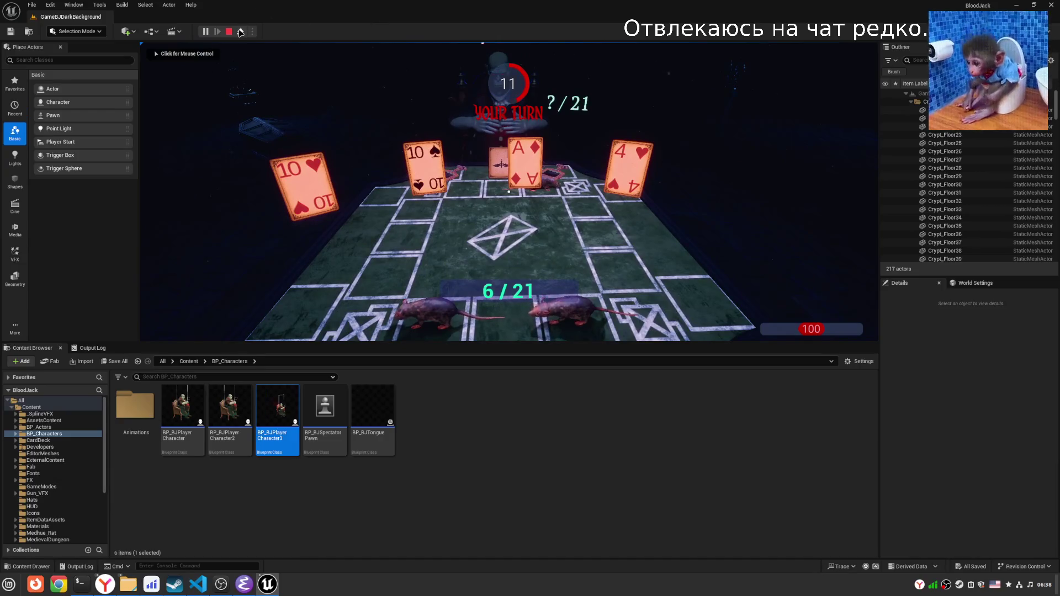
key(Escape)
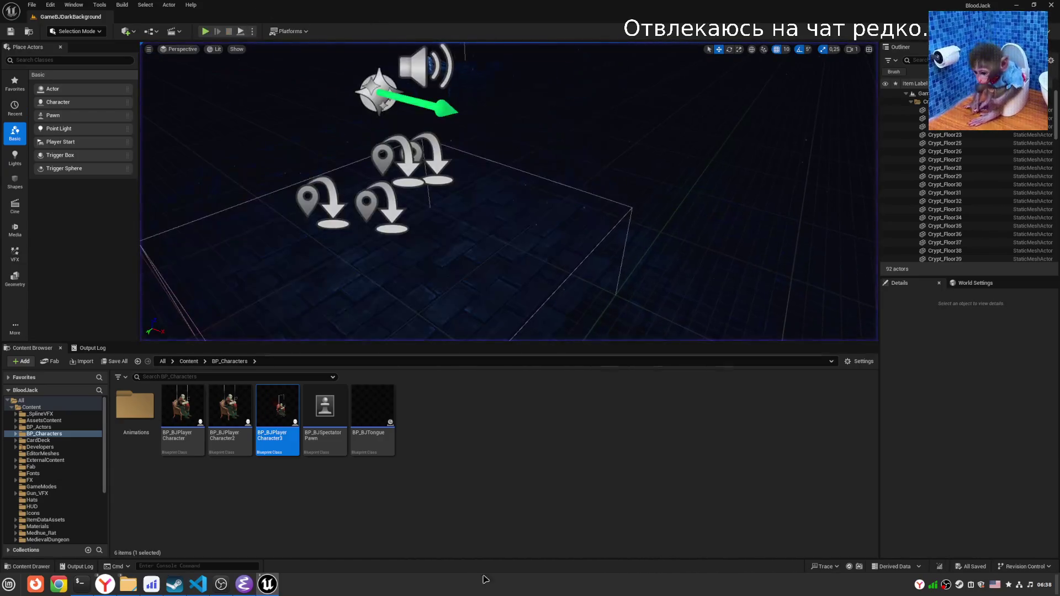
Open BP_BJInteractiveCardItemActor from BP_Actors > Items in the full Blueprint Editor viewport.
click(248, 549)
click(31, 407)
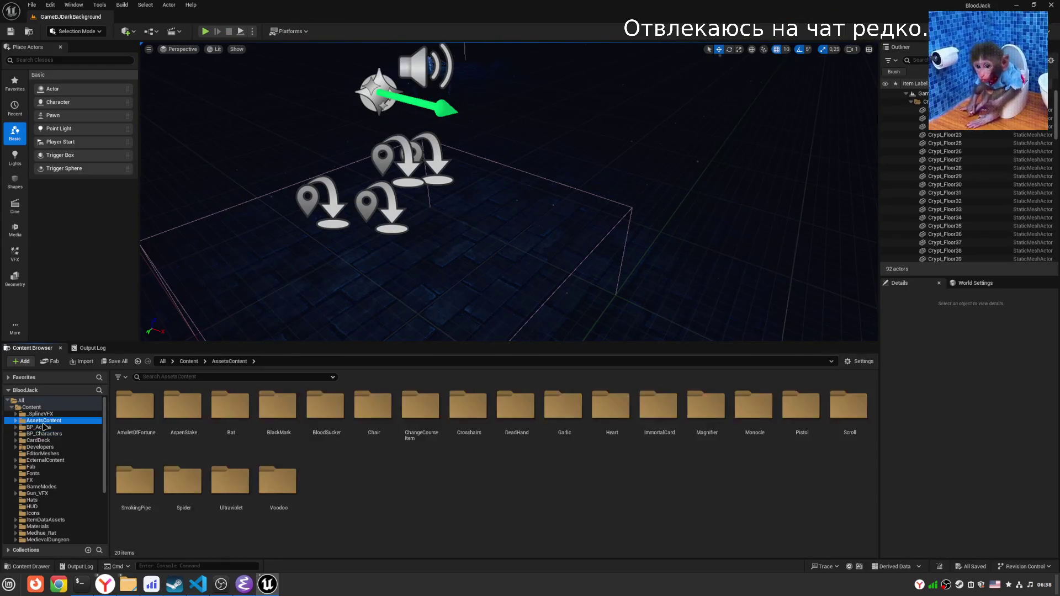
click(40, 427)
double_click(135, 407)
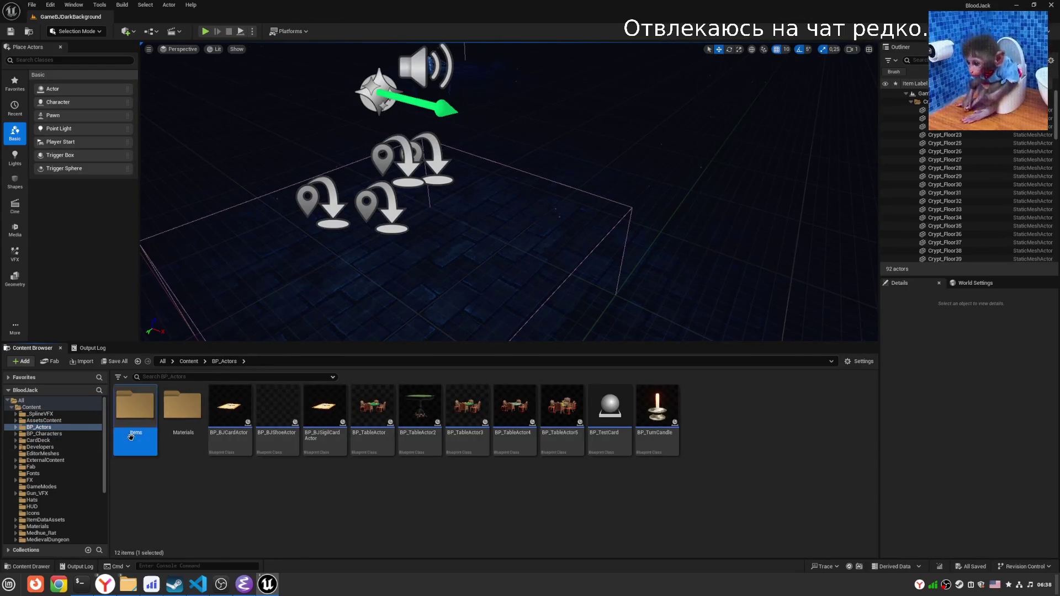
double_click(239, 418)
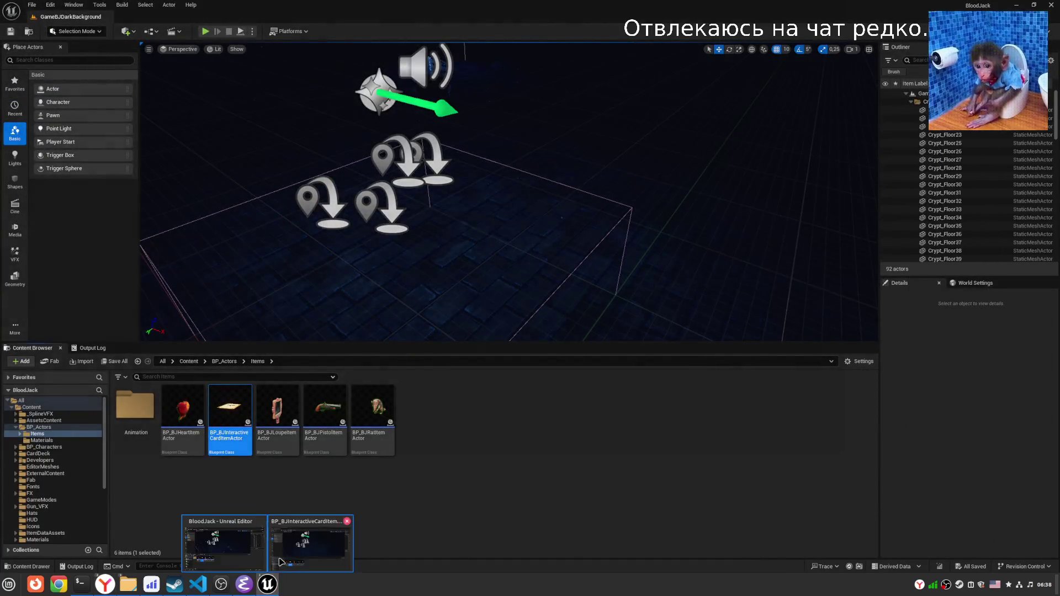
click(309, 549)
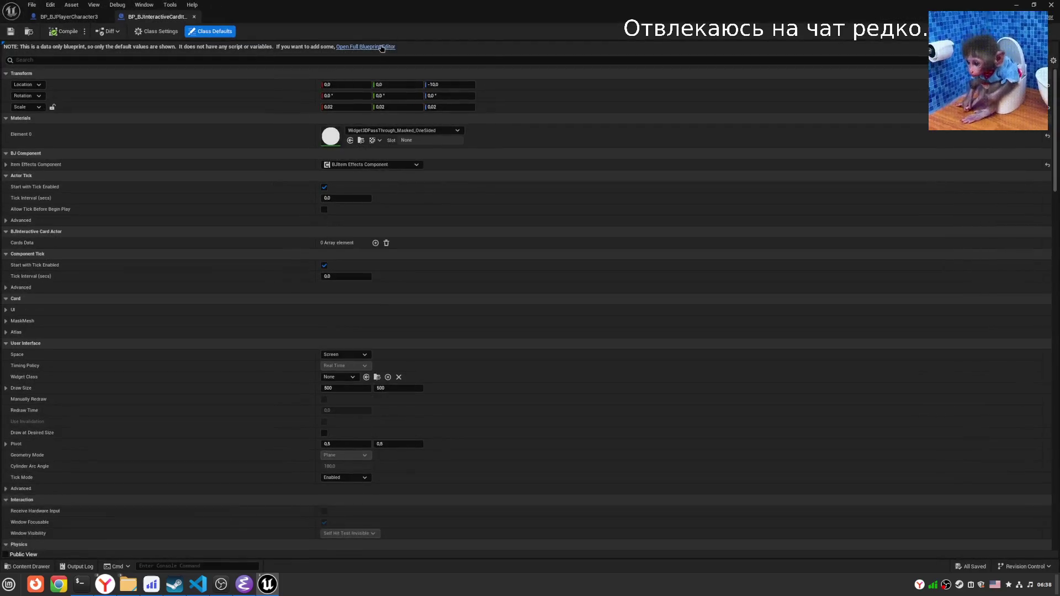
click(381, 47)
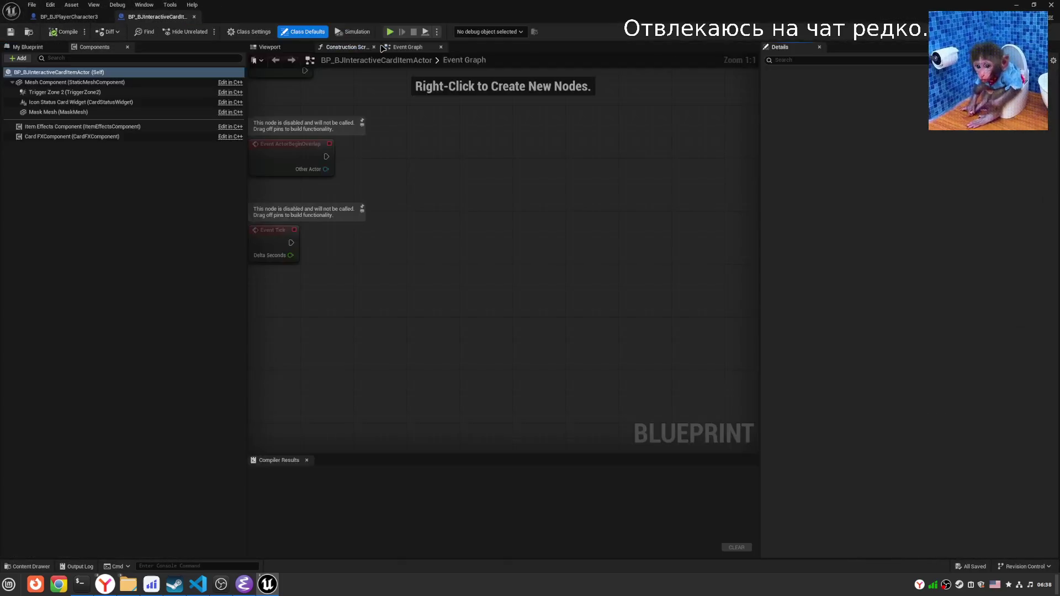
click(274, 48)
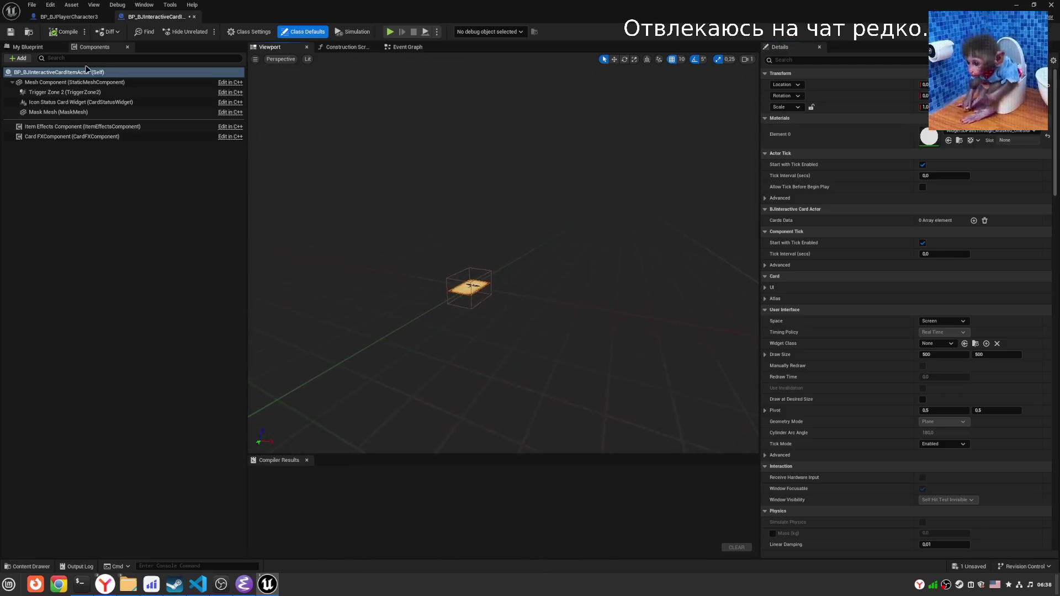
Scale the card Mesh Component to 1.5, 1.5, 2.0 and compile.
click(57, 84)
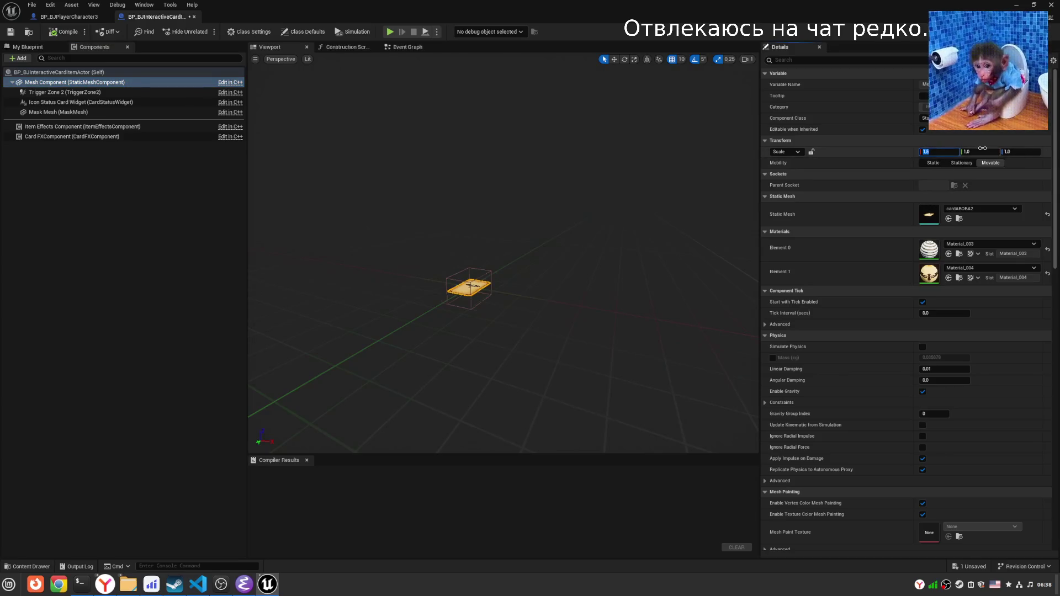
text(1.5)
key(Return)
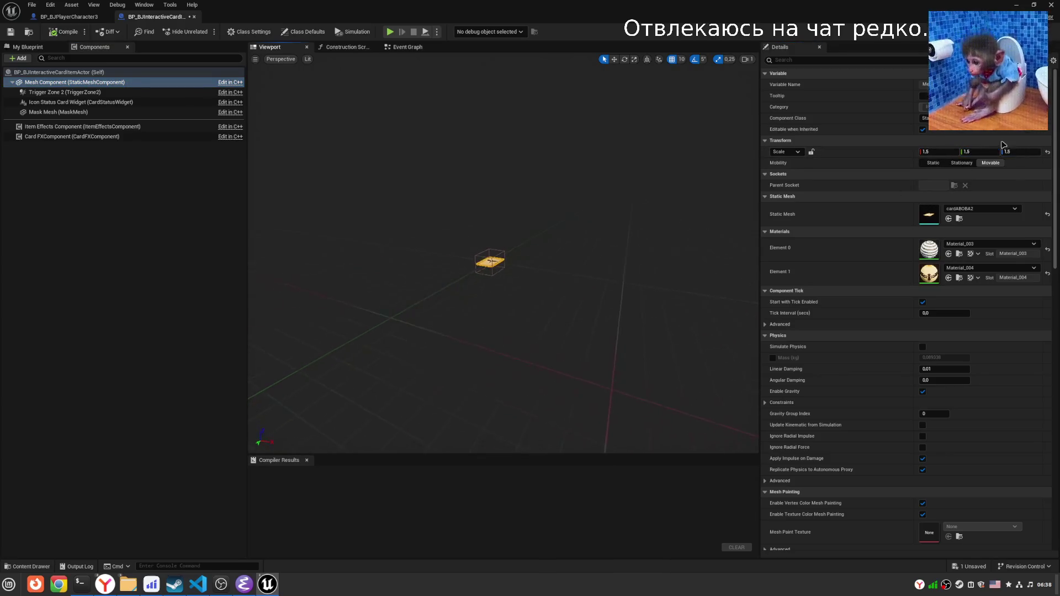
click(1022, 151)
text(3)
key(Return)
click(1021, 151)
text(2)
key(Return)
click(62, 32)
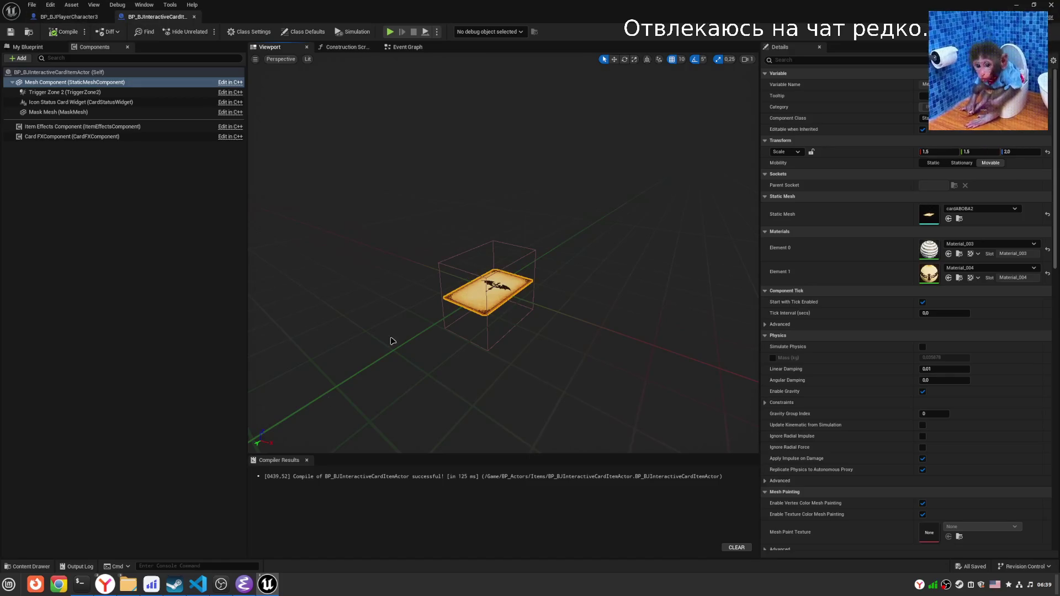
key(alt+Tab)
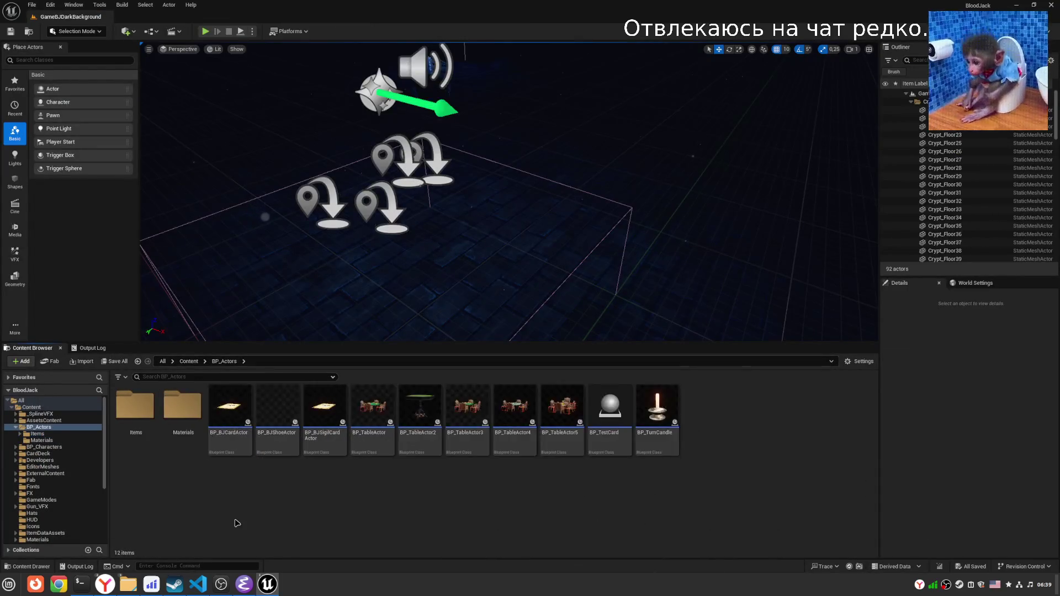
Open the BP_BJSigilCardActor blueprint full-screen on its Viewport tab.
click(326, 425)
mouse_move(267, 584)
click(309, 544)
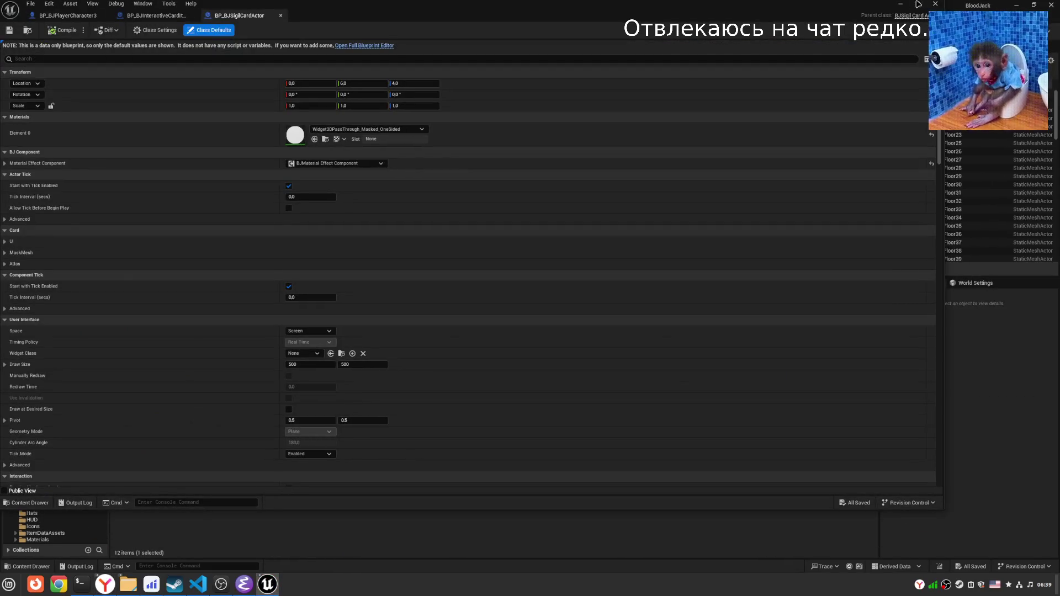
click(919, 4)
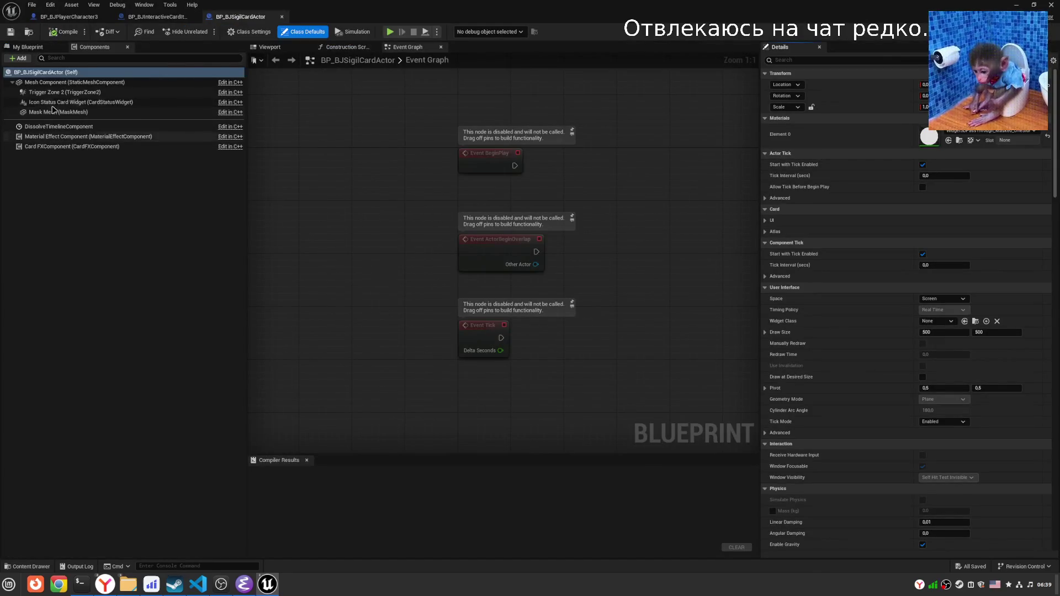
click(93, 77)
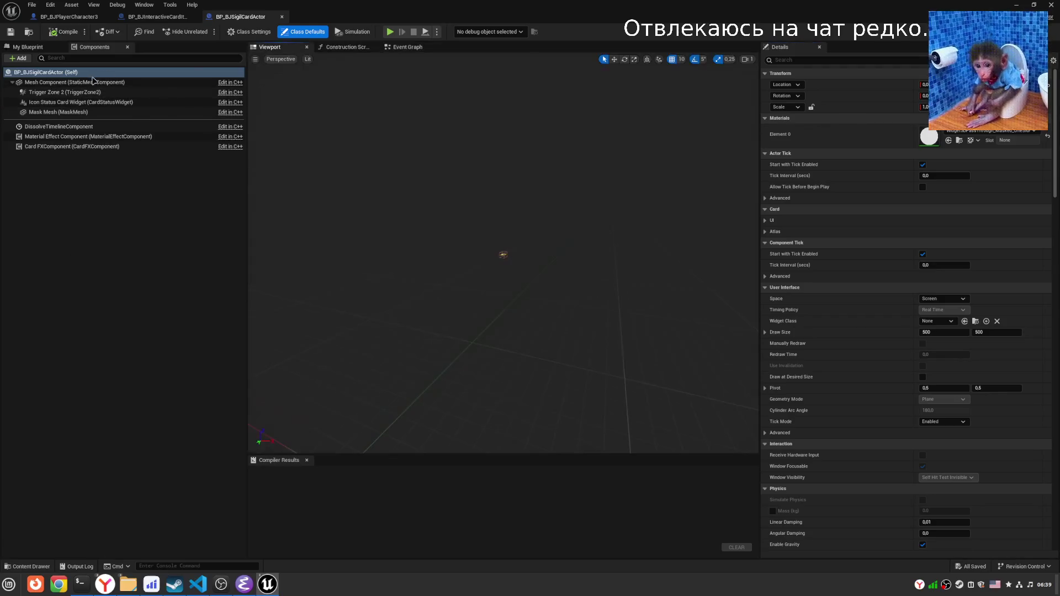
Select and frame the sigil card's Trigger Zone 2, and copy its Box Extent.
click(59, 92)
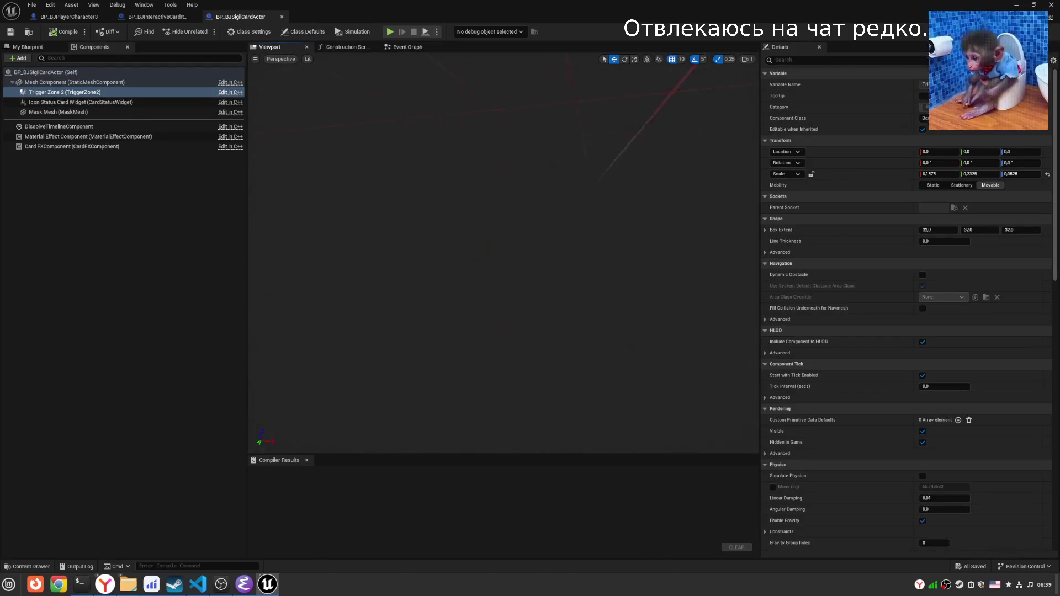
key(f)
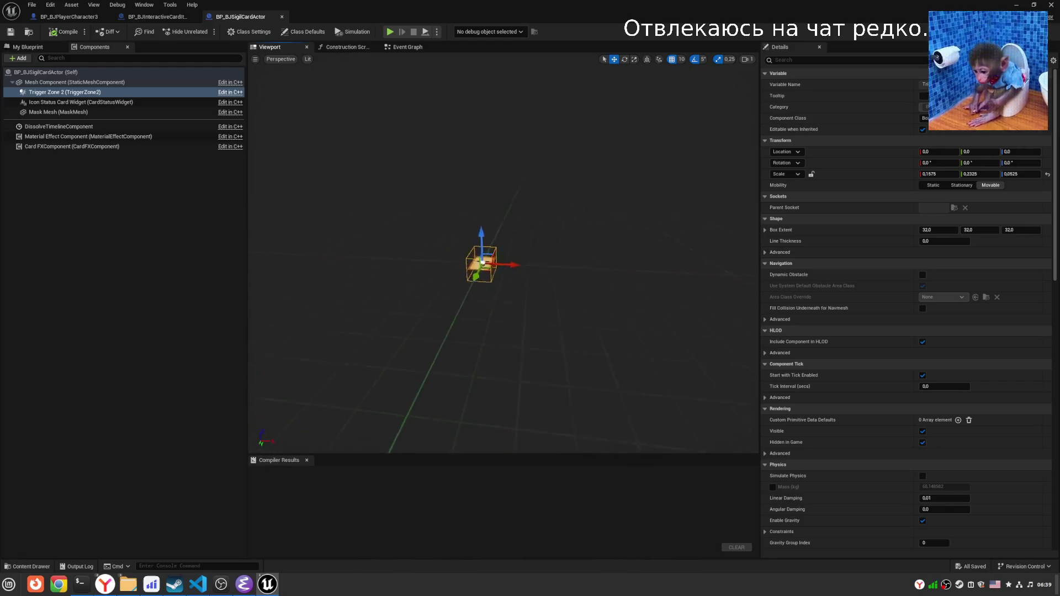
right_click(849, 231)
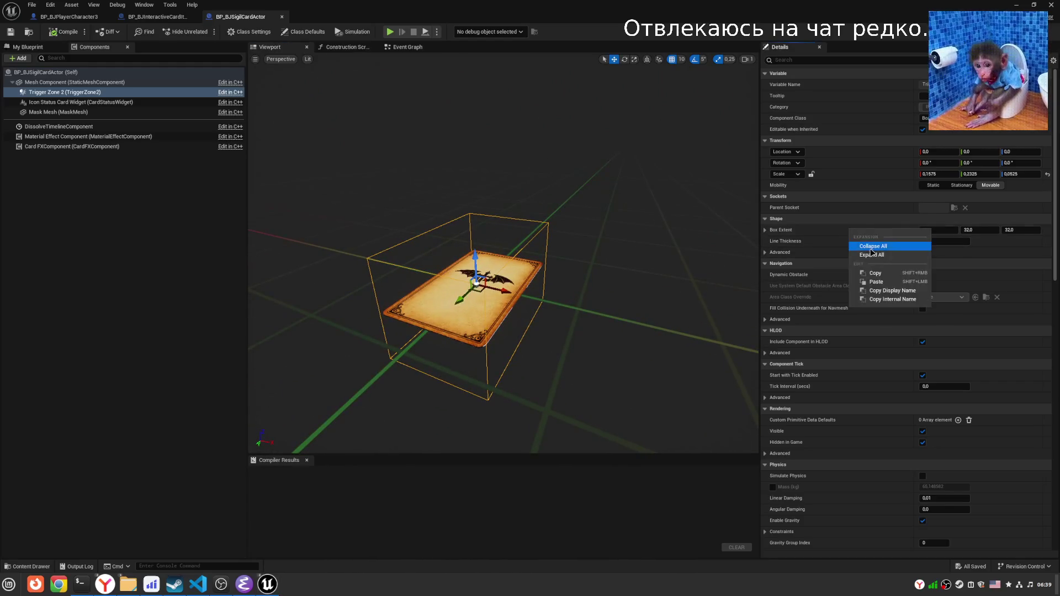
click(872, 274)
Compare Trigger Zone 2 and the card mesh between the interactive card item and sigil card blueprints.
click(157, 17)
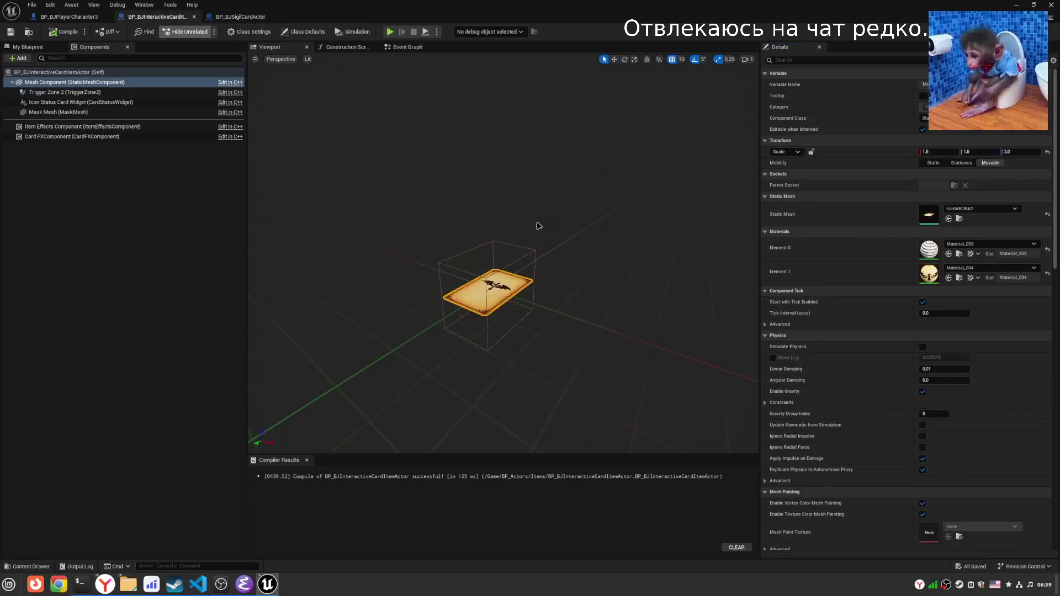
click(65, 92)
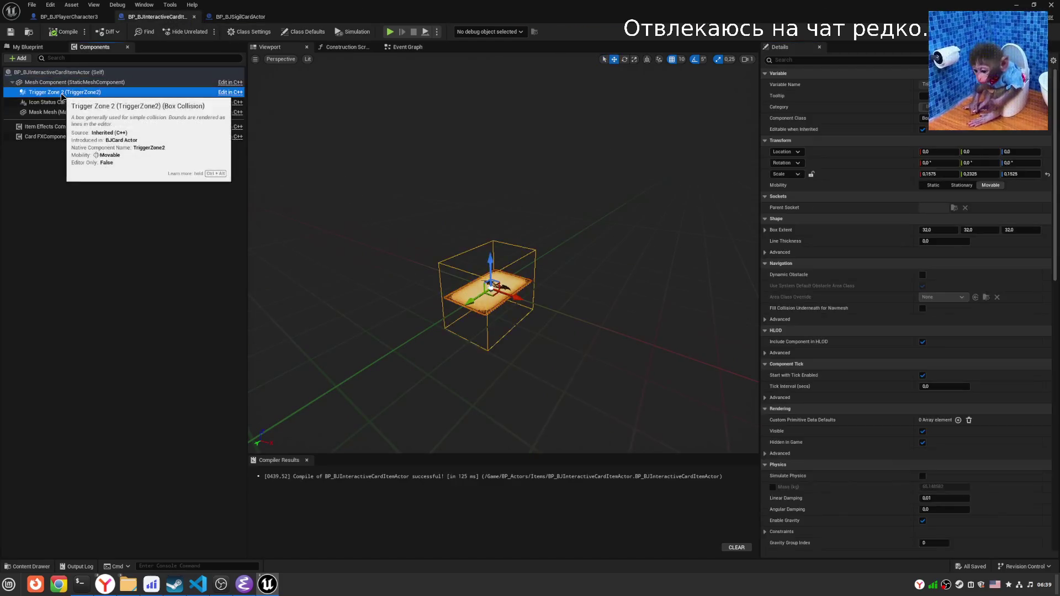
click(226, 17)
click(49, 72)
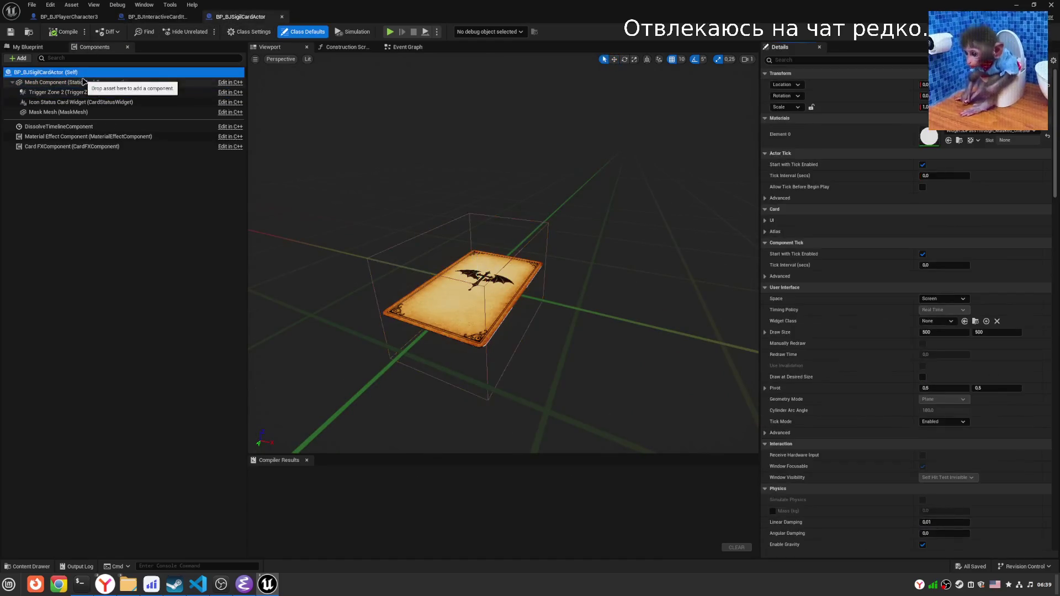
click(75, 83)
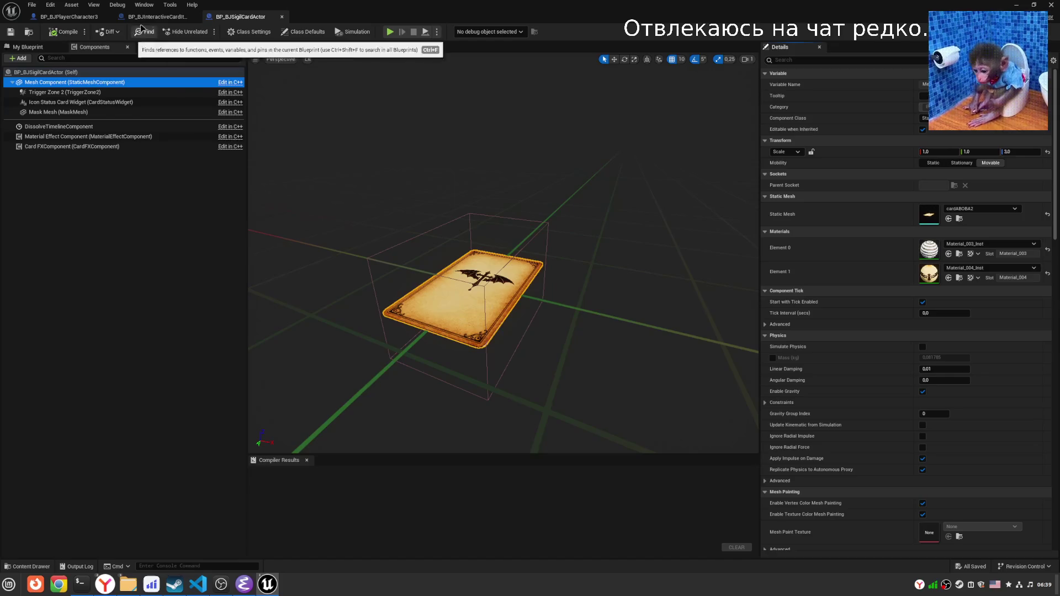
click(70, 75)
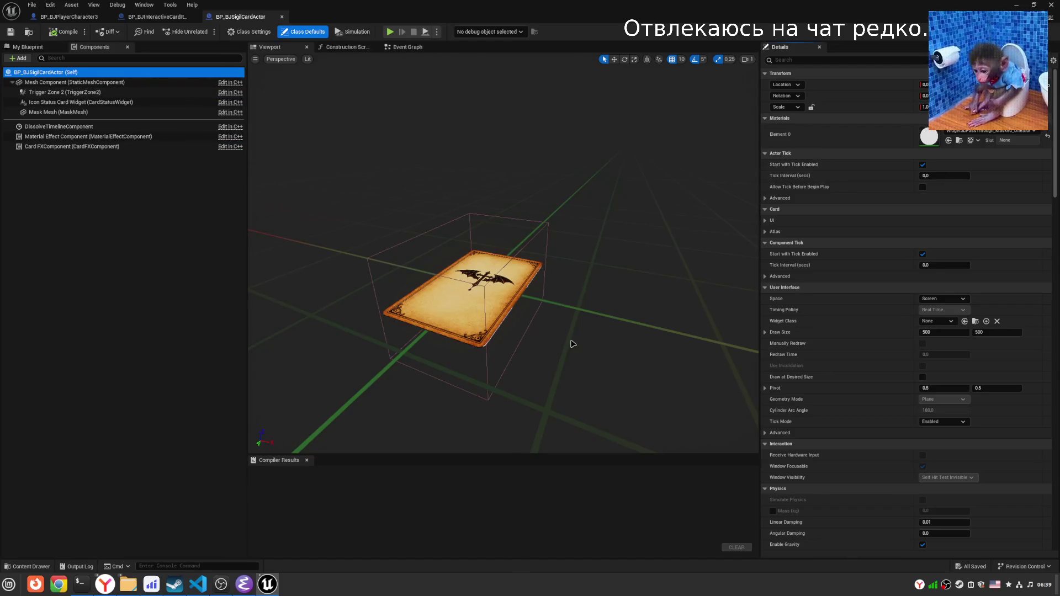
click(157, 17)
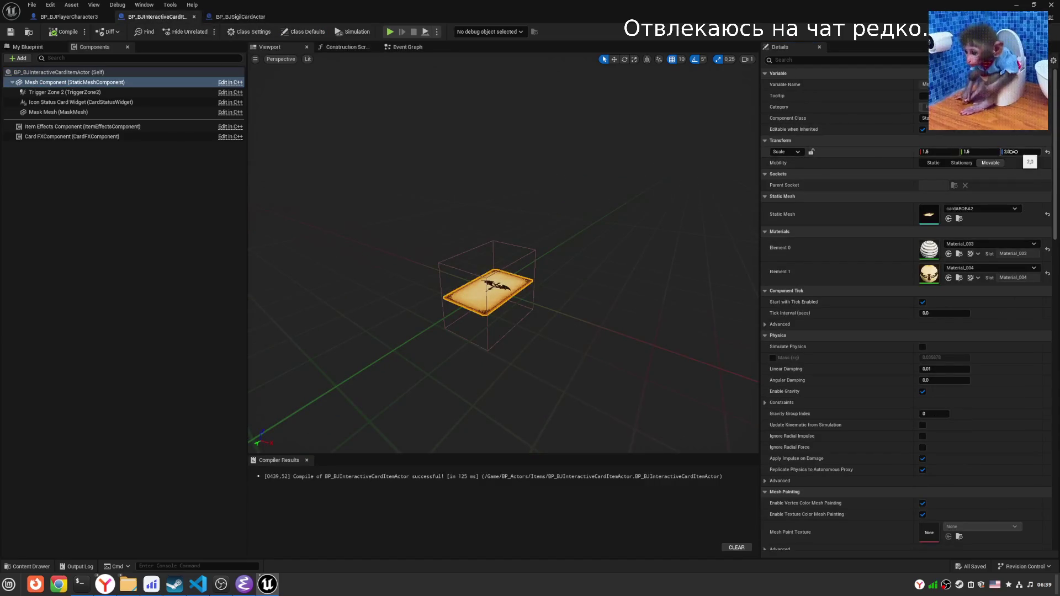
Set the interactive card's mesh scale to Y 1.0 and Z 3.0.
key(Return)
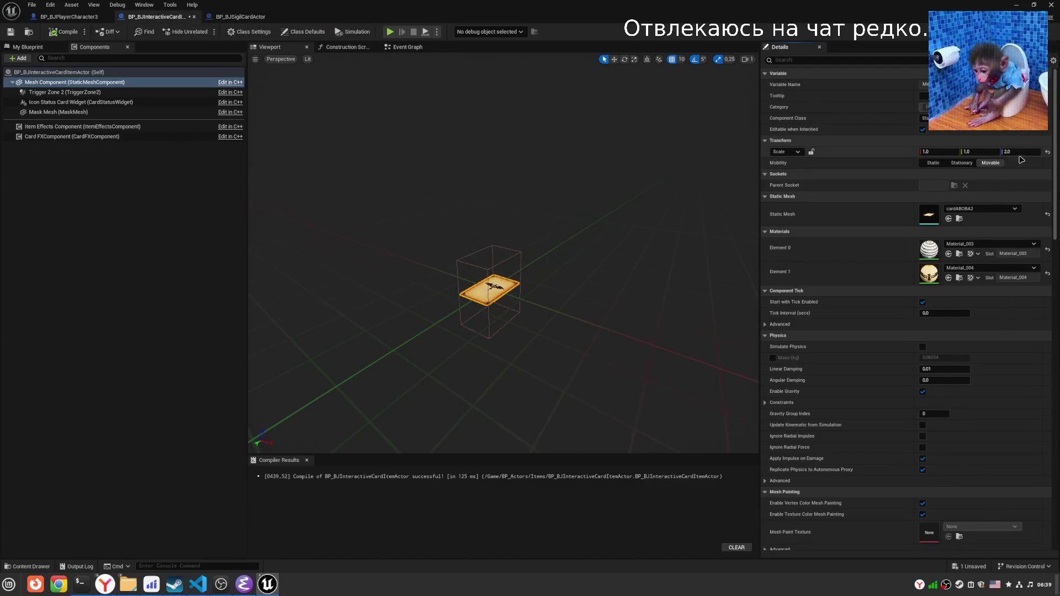
text(3)
key(Return)
scroll(509, 256, up, 5)
scroll(433, 227, down, 6)
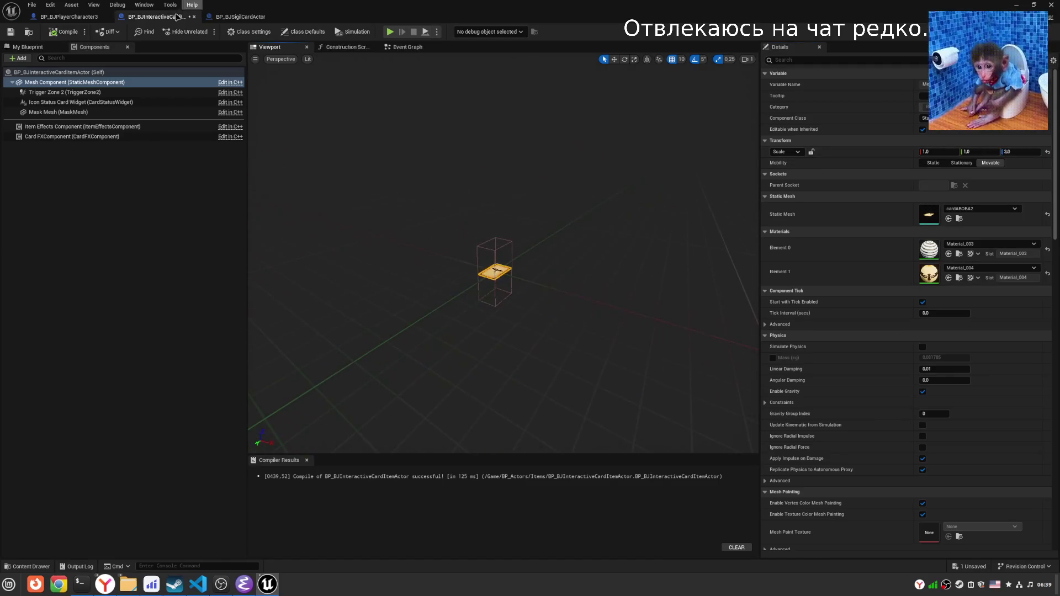
Check the sigil card's mesh scale, then show the interactive card item's class defaults.
click(224, 17)
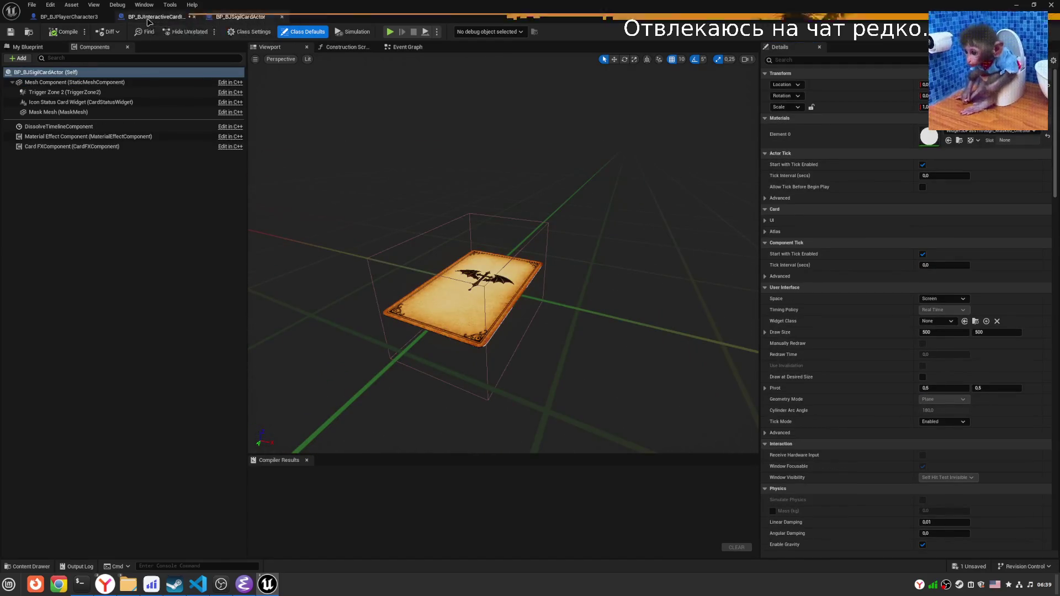
click(68, 83)
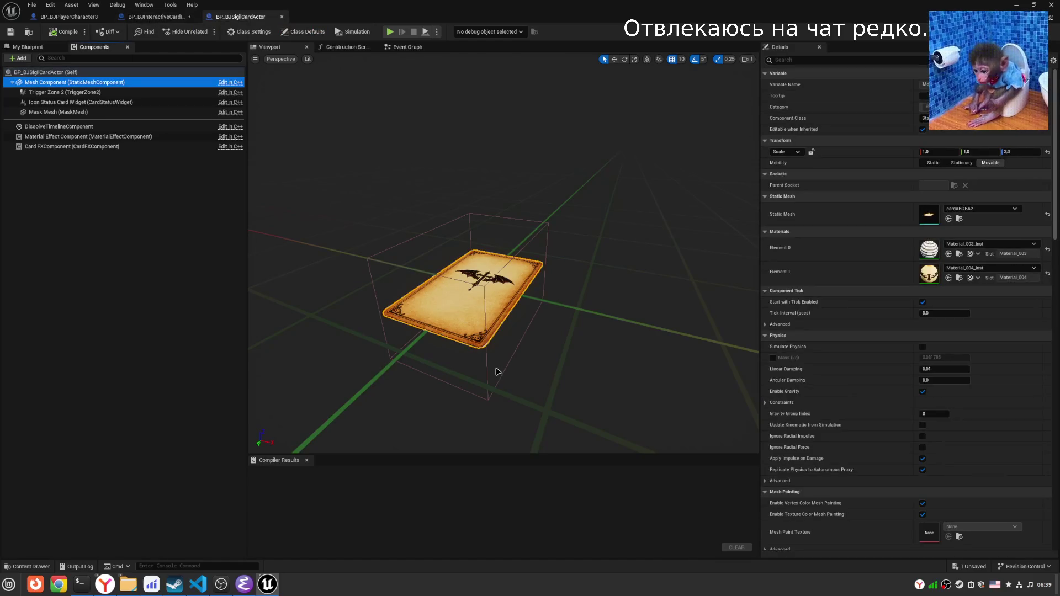
click(157, 17)
click(98, 83)
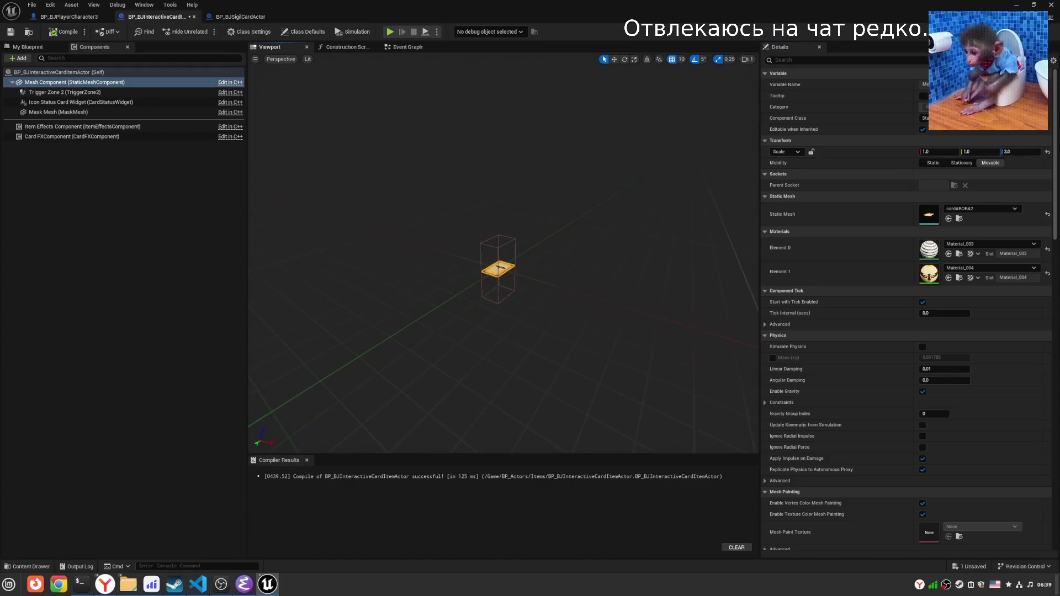
scroll(497, 276, up, 5)
click(82, 72)
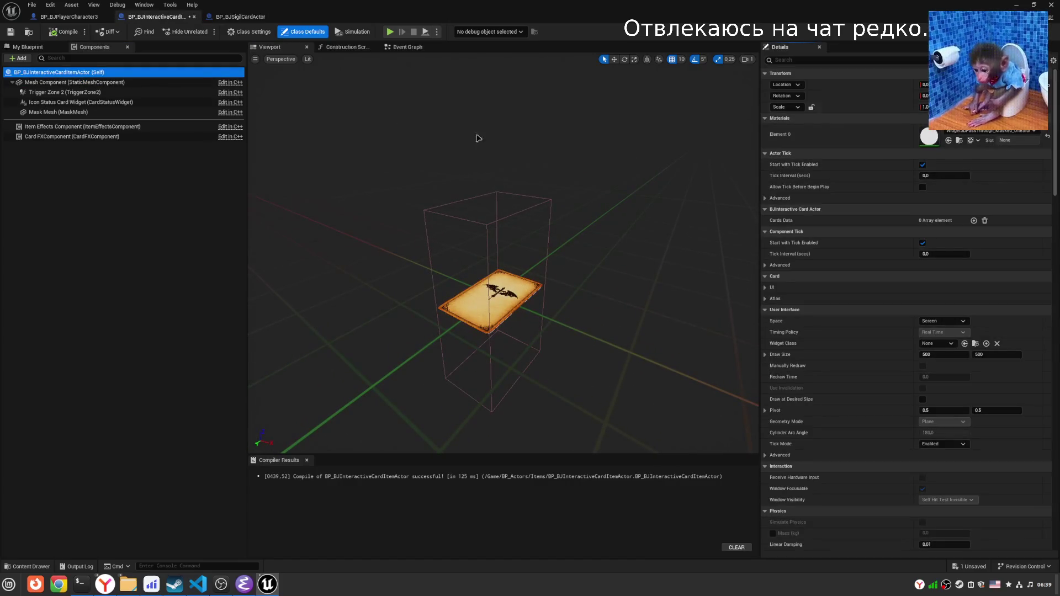
click(233, 17)
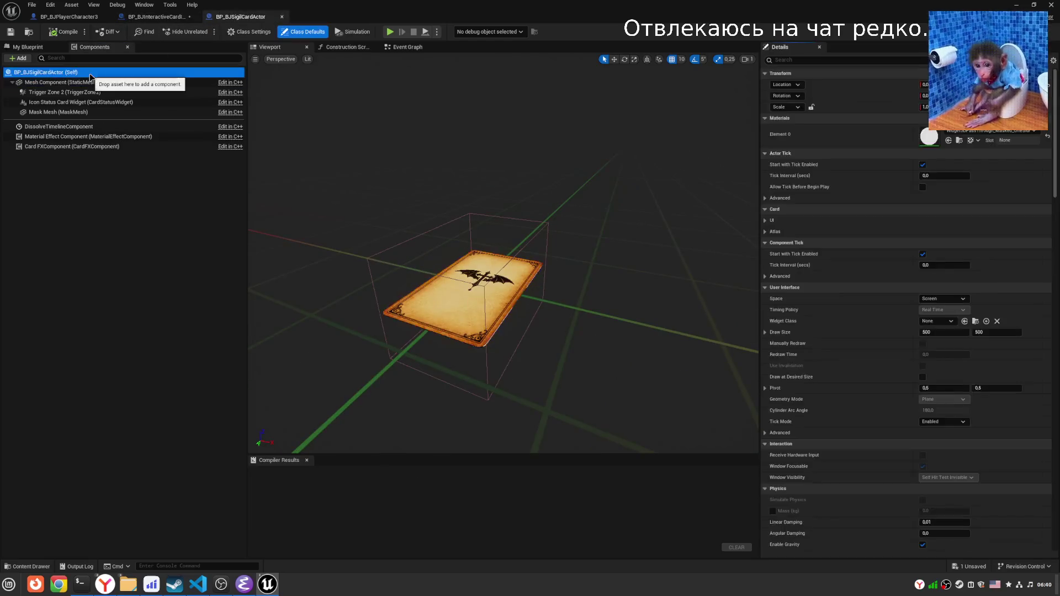
click(156, 16)
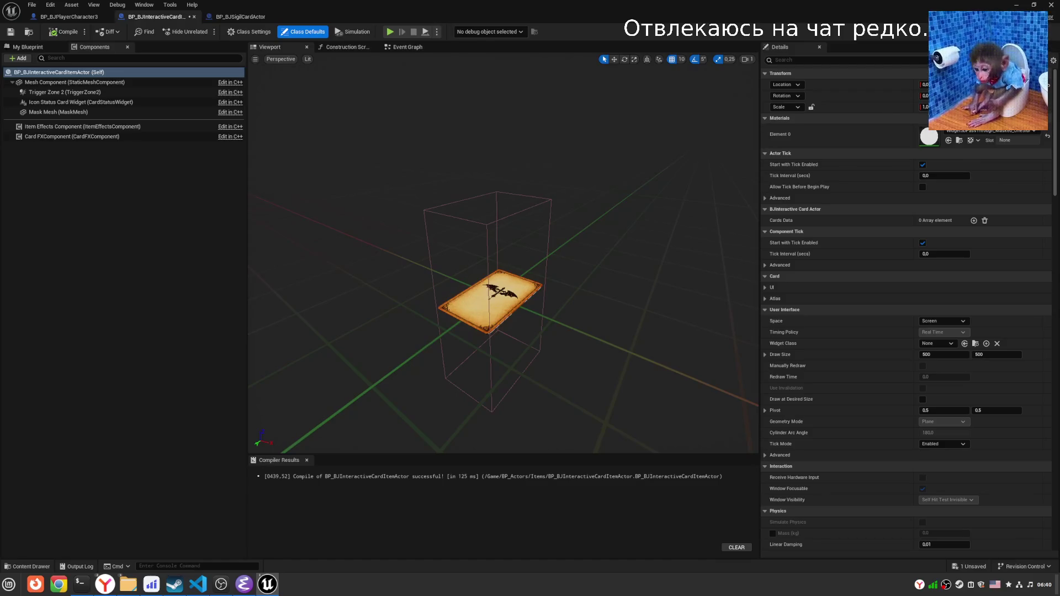
Inspect the card's UI and Atlas settings and its four suit atlas materials, then switch to BP_BJSigilCardActor.
click(767, 287)
click(767, 310)
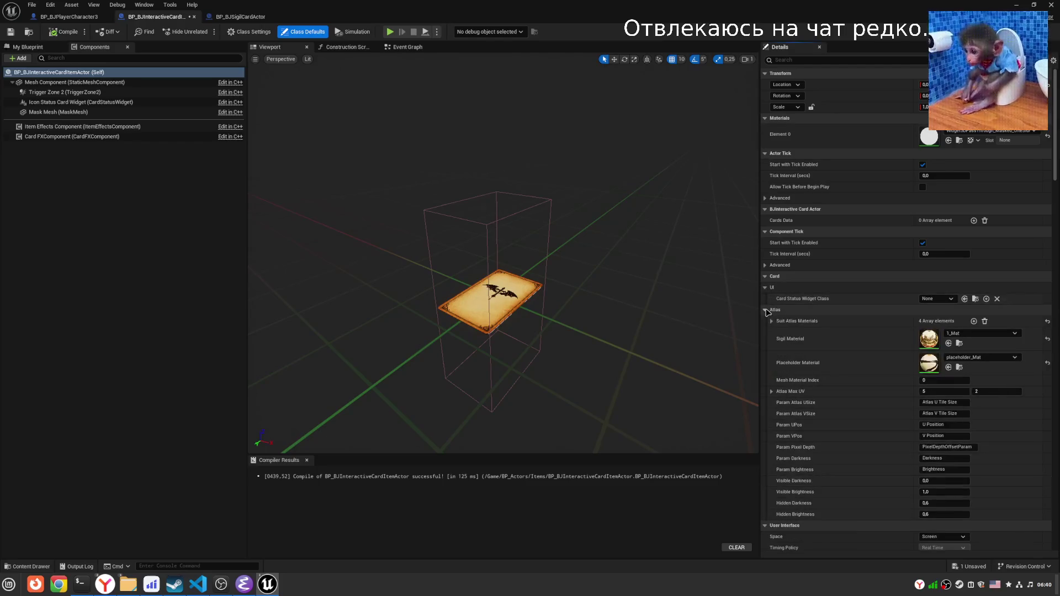
click(766, 288)
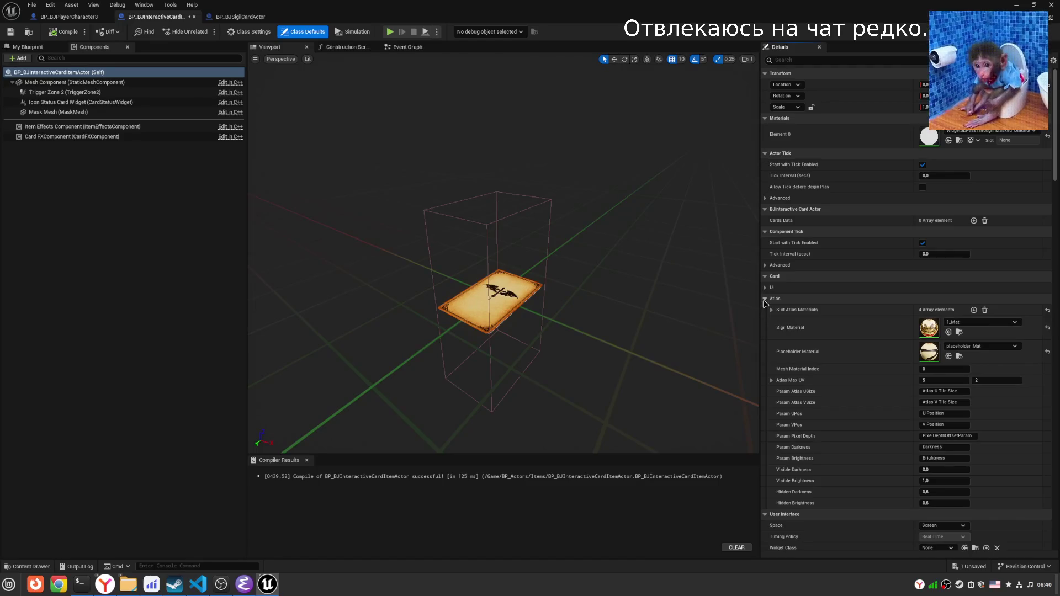
click(771, 311)
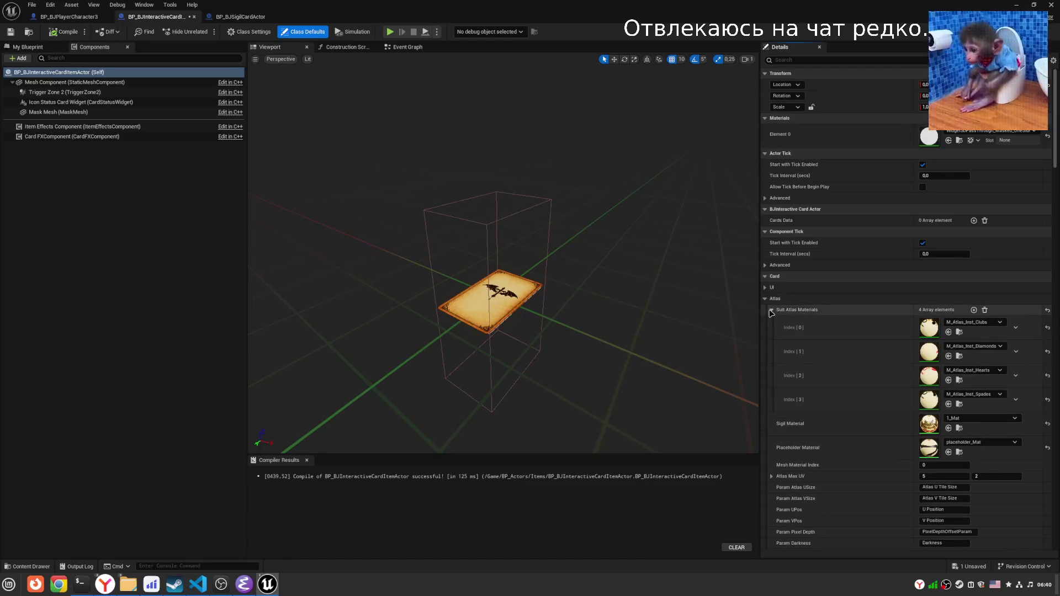
click(766, 299)
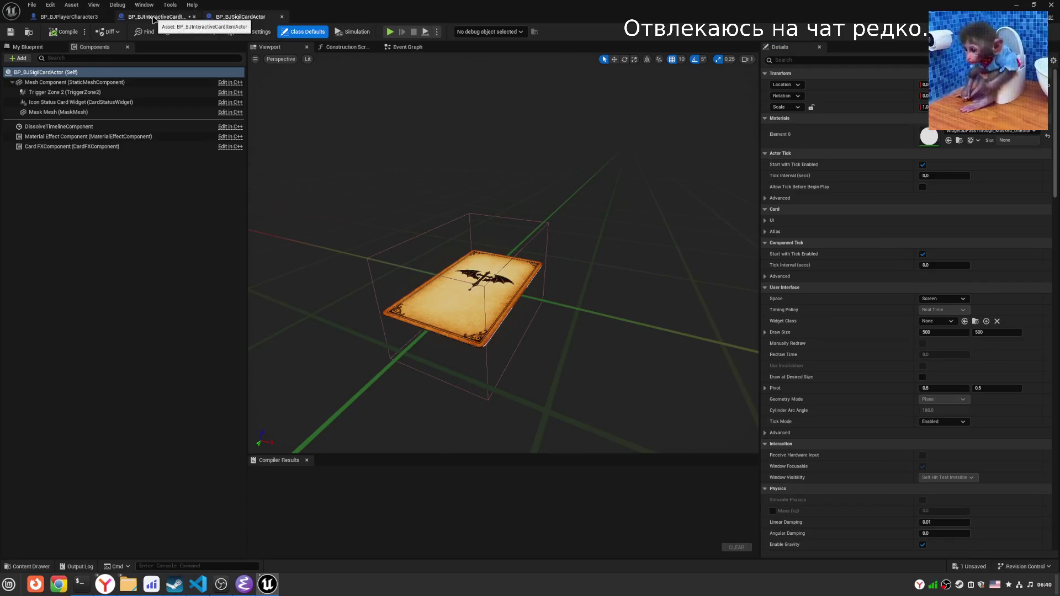
click(241, 17)
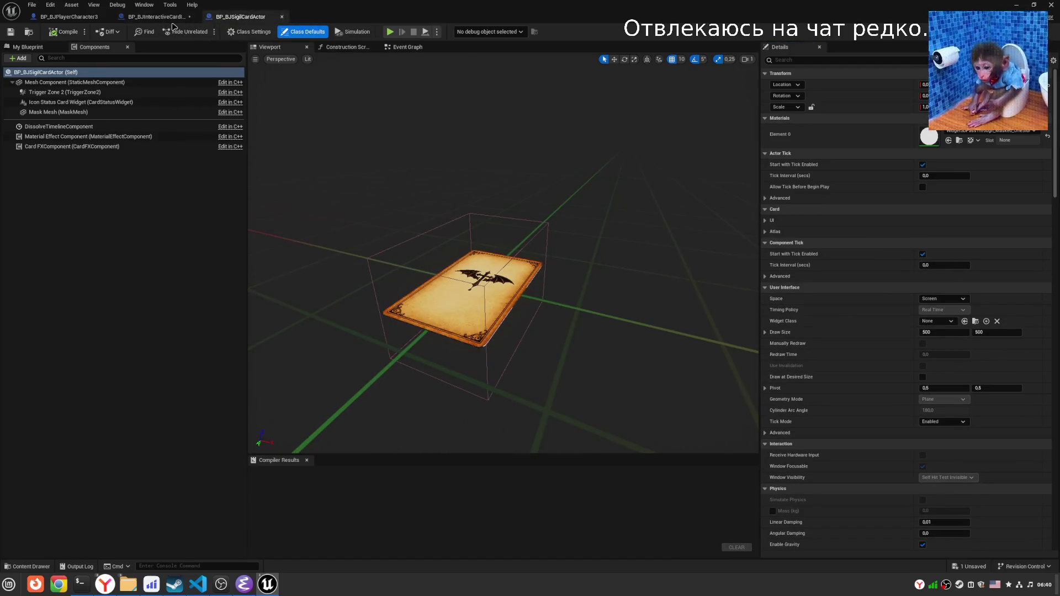
Copy the sigil card's Trigger Zone 2 scale onto the interactive card's Trigger Zone 2.
click(76, 93)
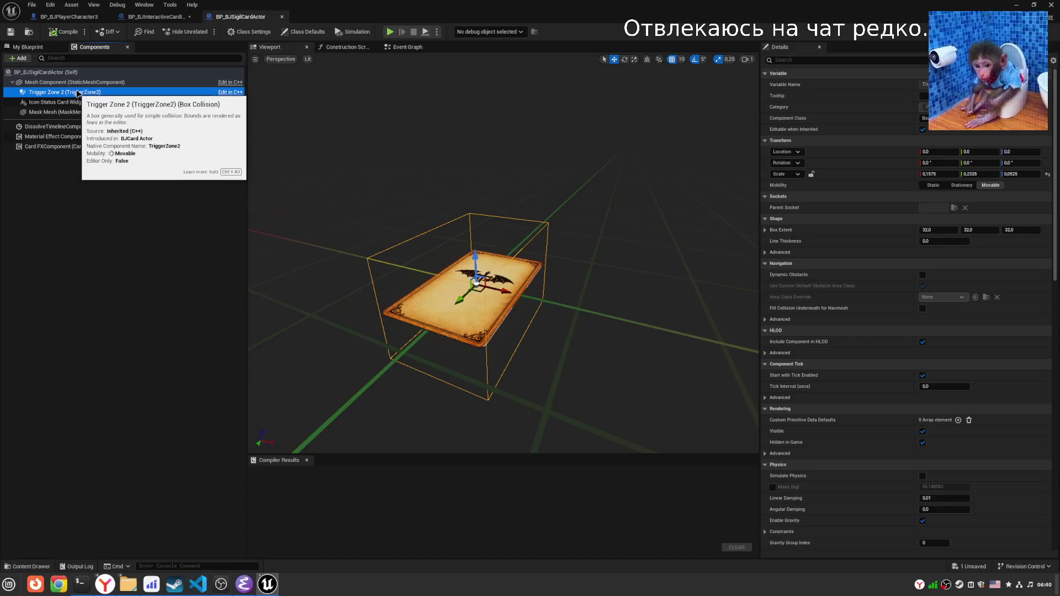
right_click(844, 175)
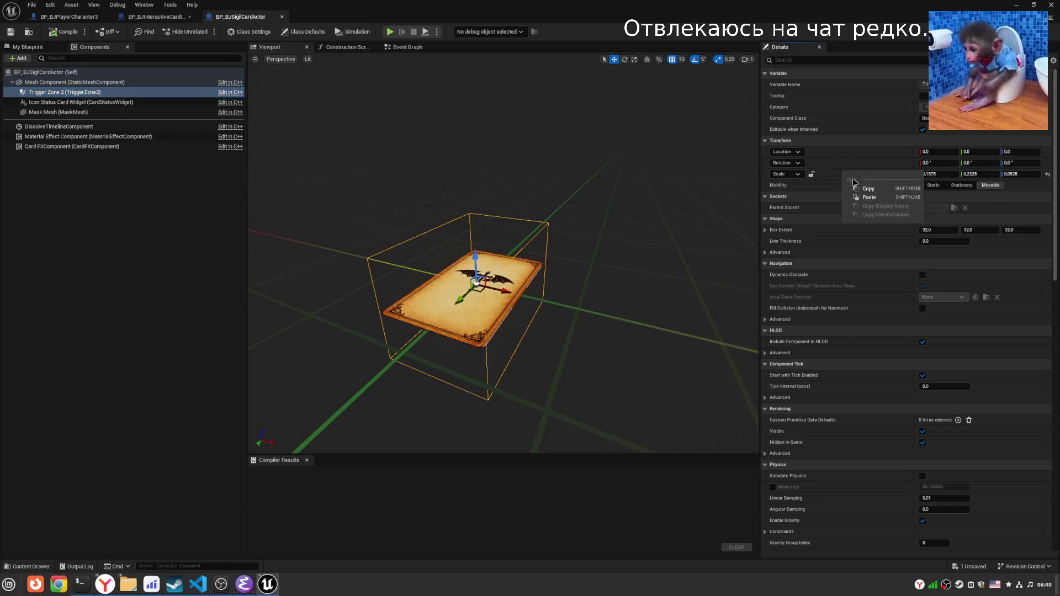
click(864, 189)
click(148, 17)
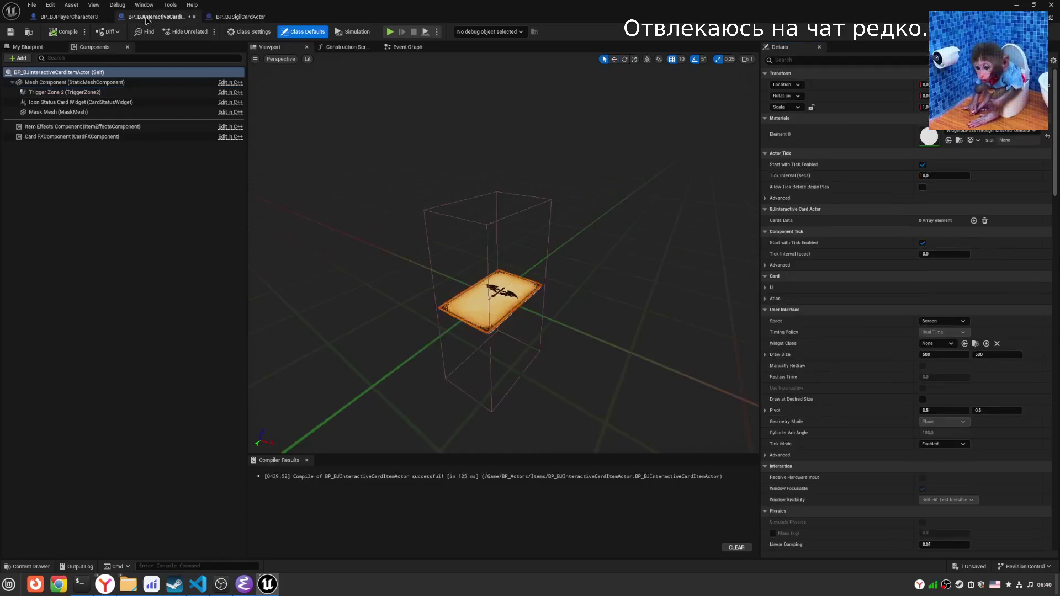
click(64, 92)
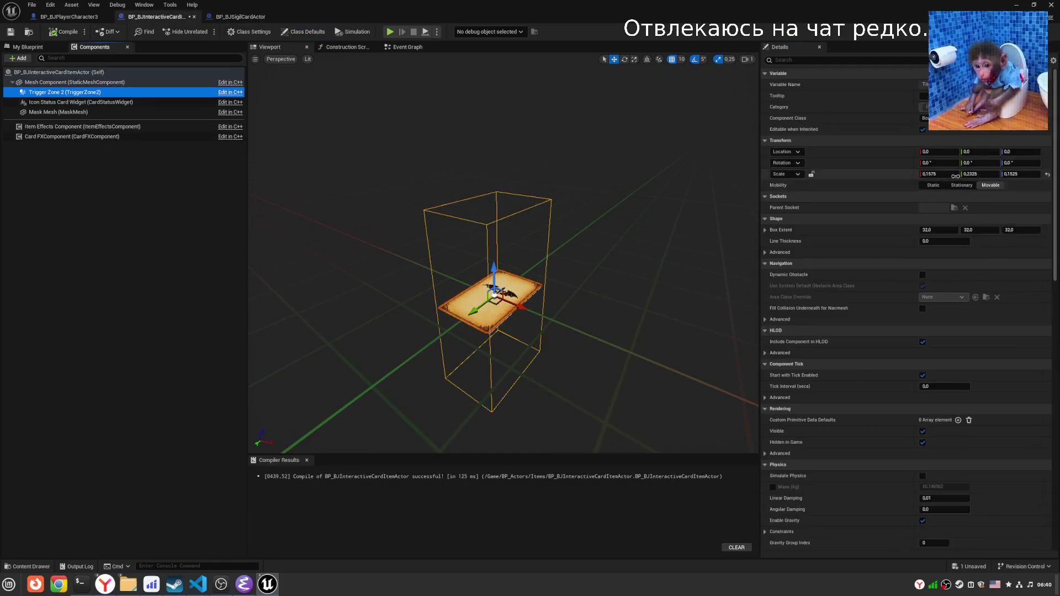
right_click(847, 178)
click(861, 202)
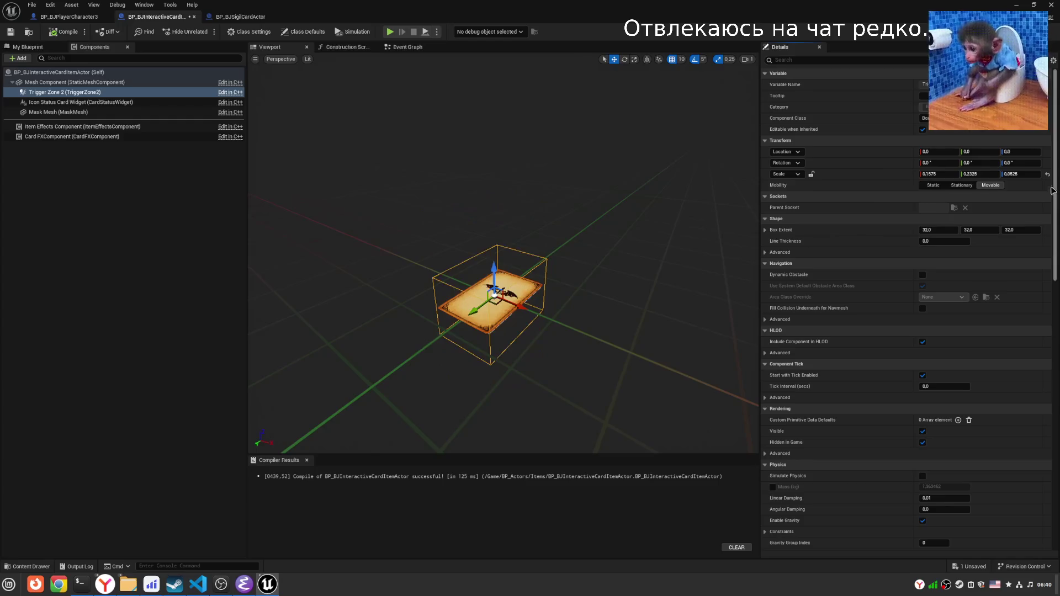
text(2)
key(Return)
click(1048, 174)
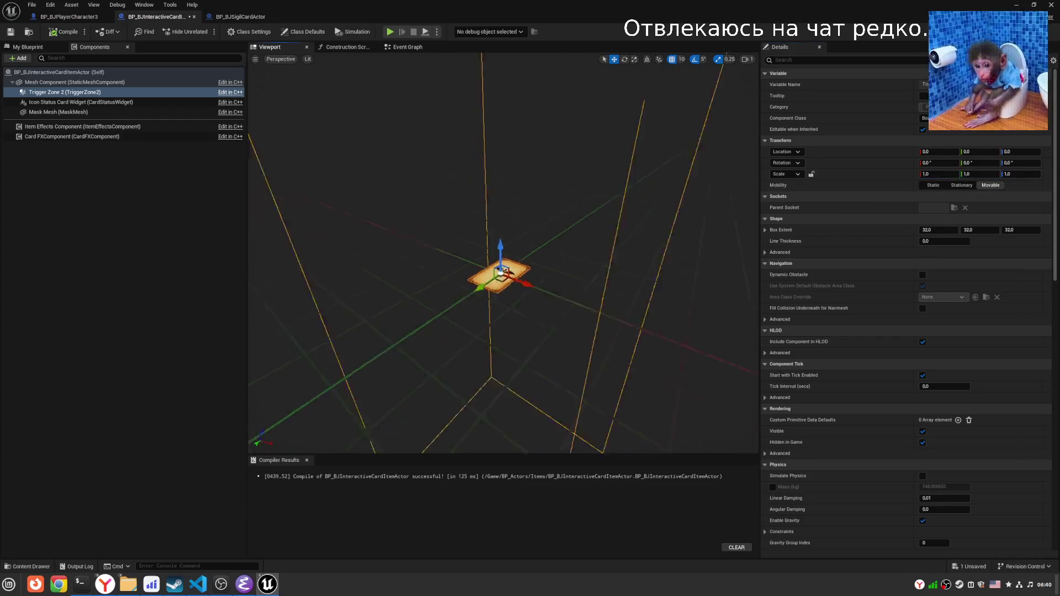
right_click(896, 181)
click(912, 204)
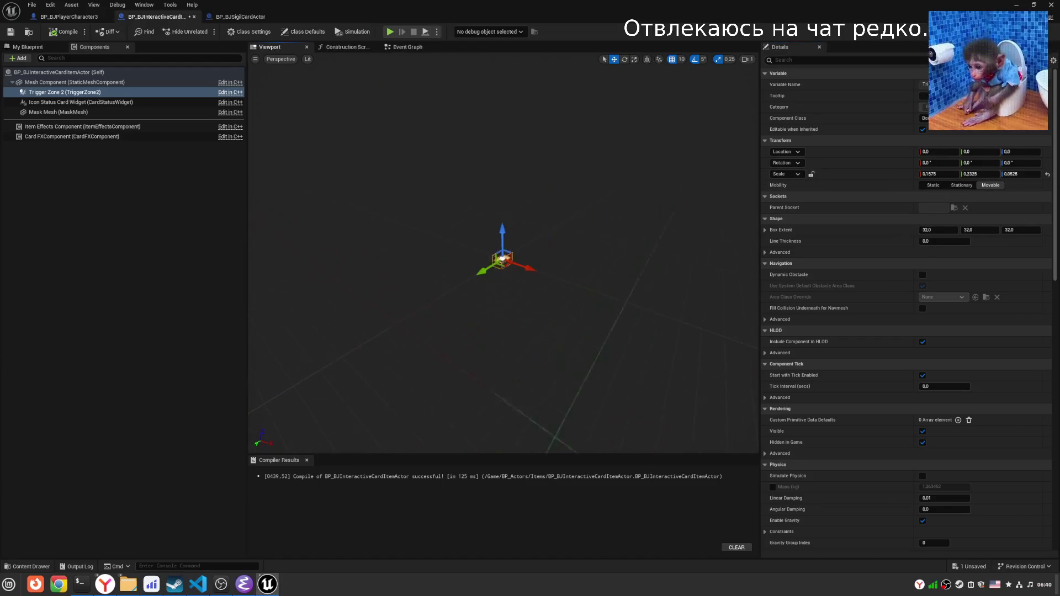
Save the interactive card blueprint, check both cards' mesh components, and close the blueprint editor.
click(10, 31)
click(259, 16)
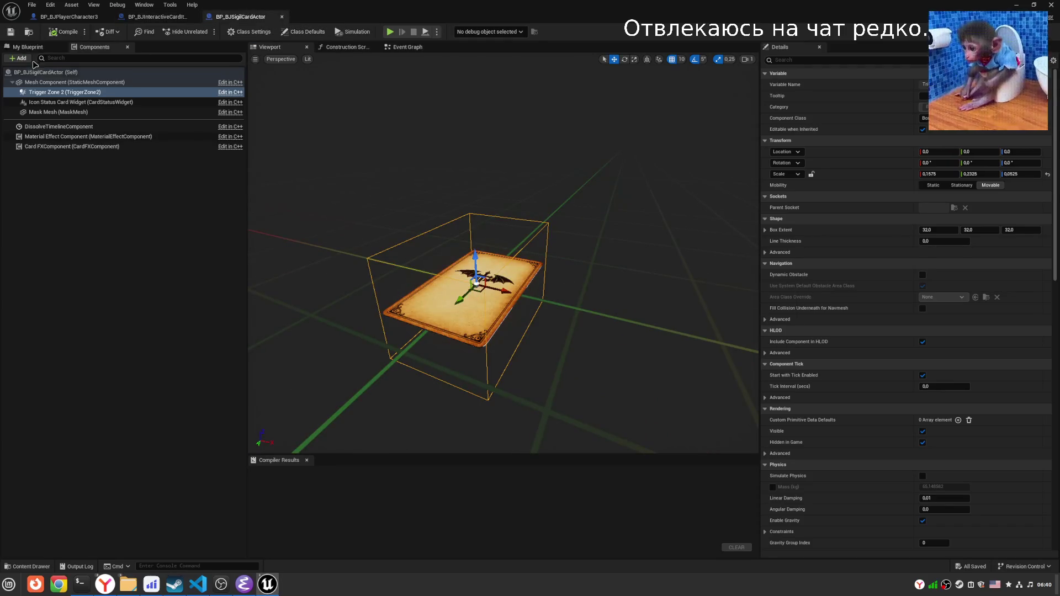
click(78, 83)
click(86, 73)
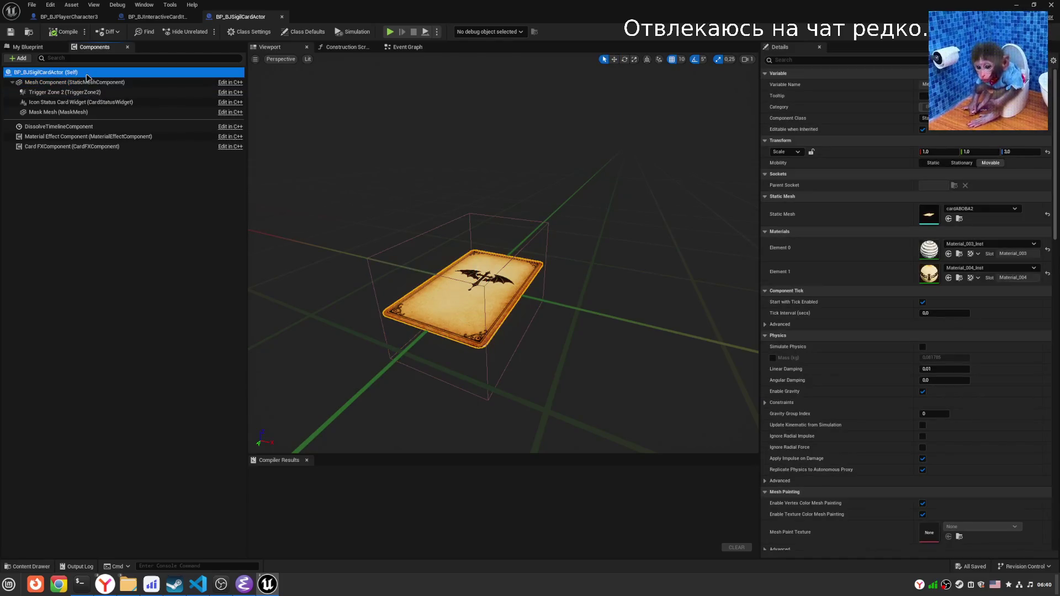
click(151, 17)
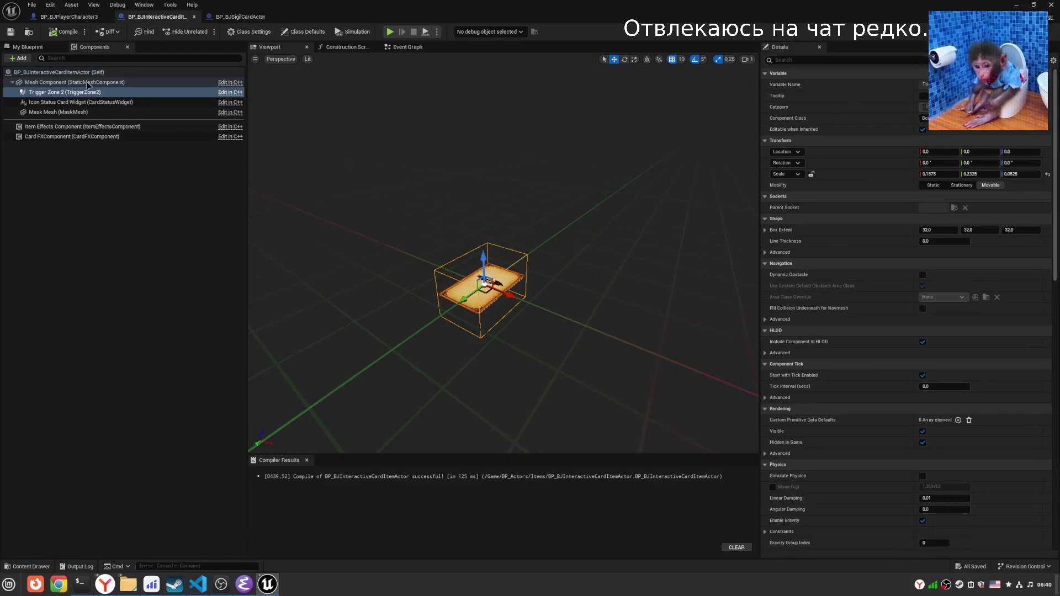
click(81, 82)
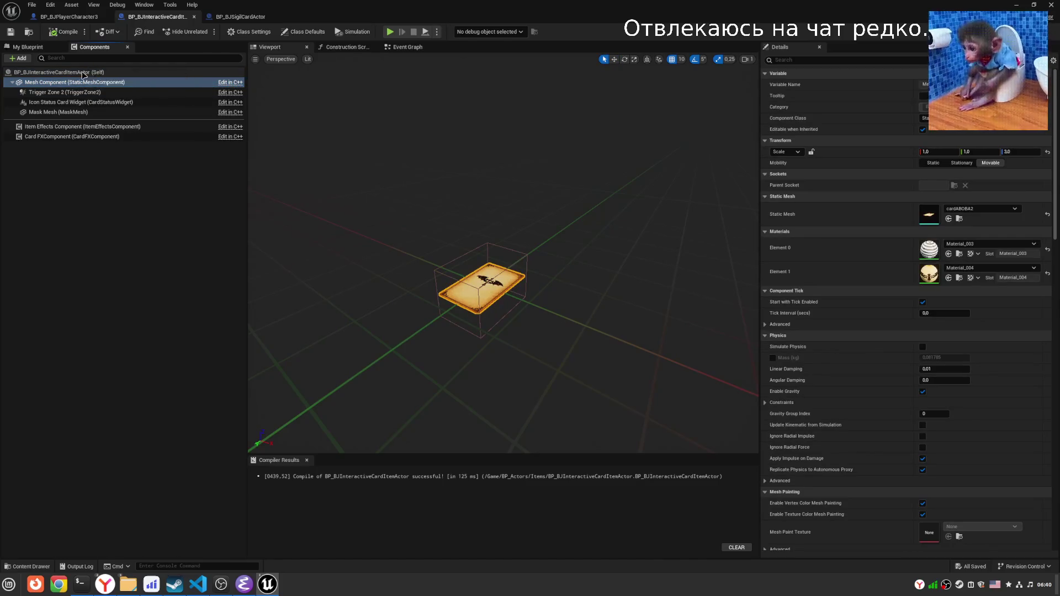
click(83, 73)
click(1050, 6)
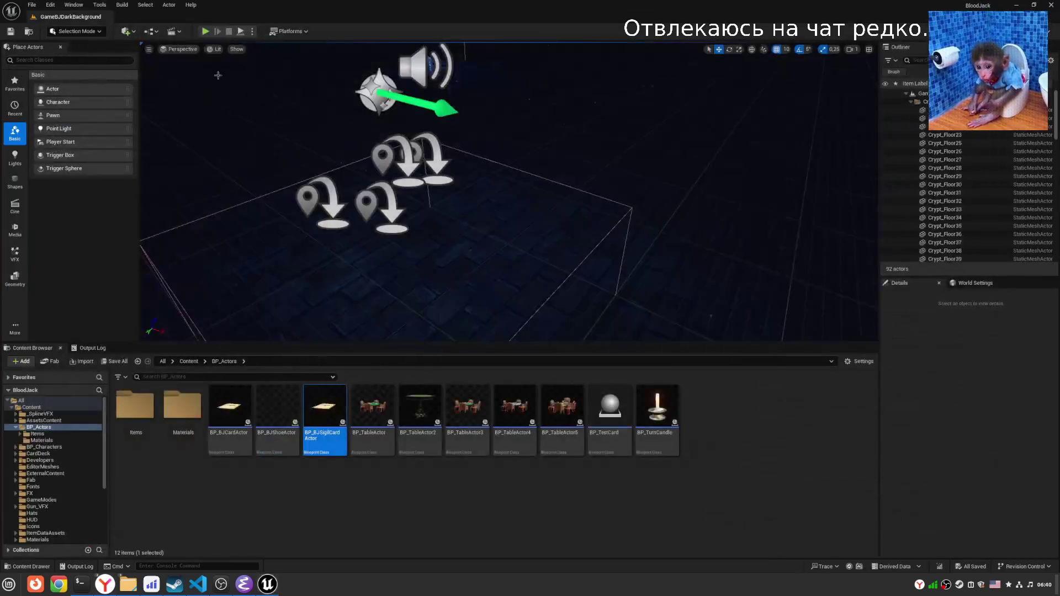
key(alt+p)
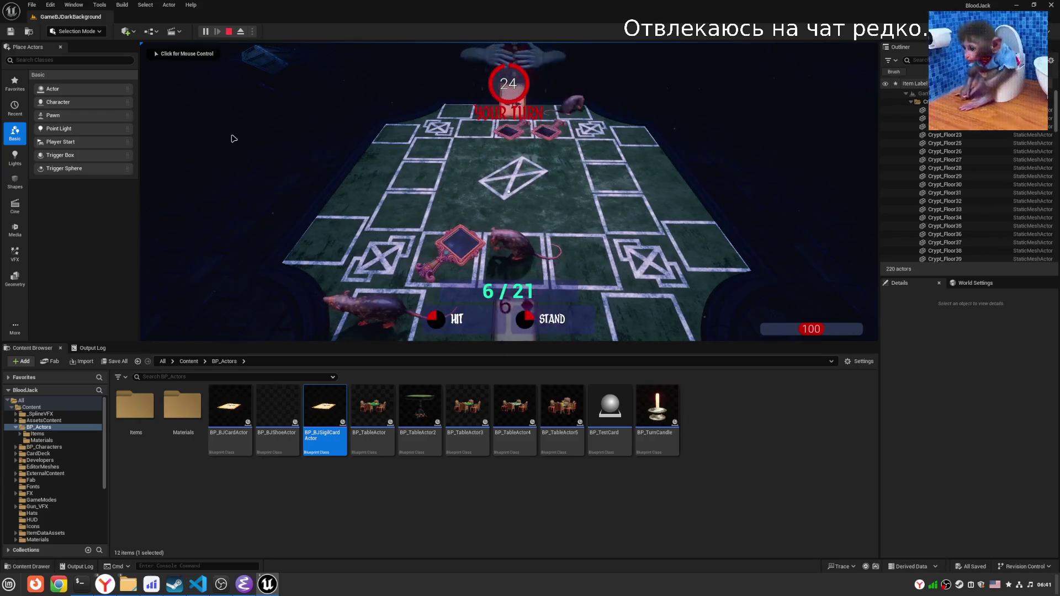
click(509, 192)
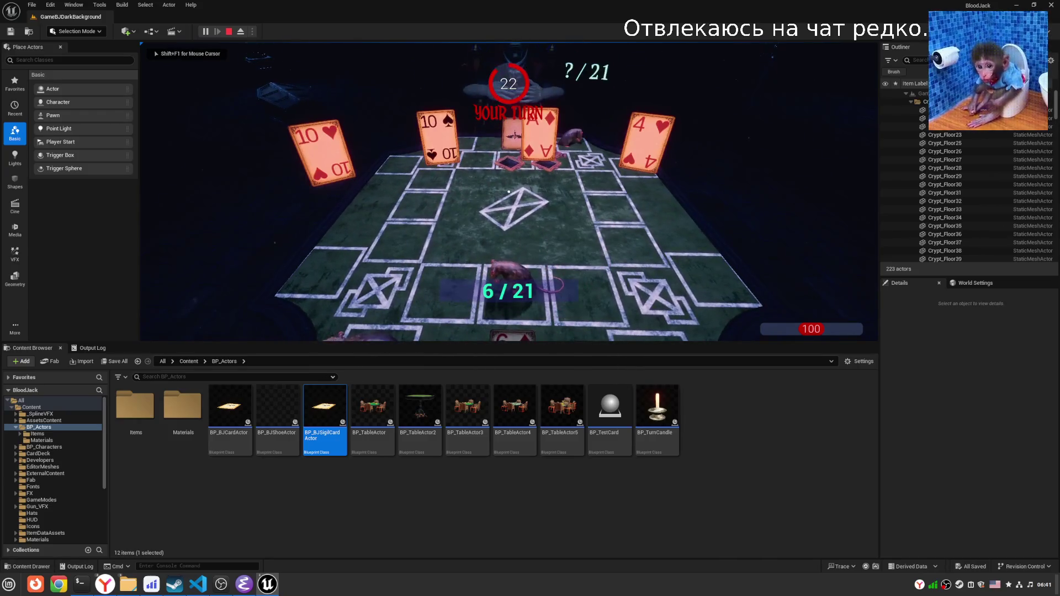
key(shift+F1)
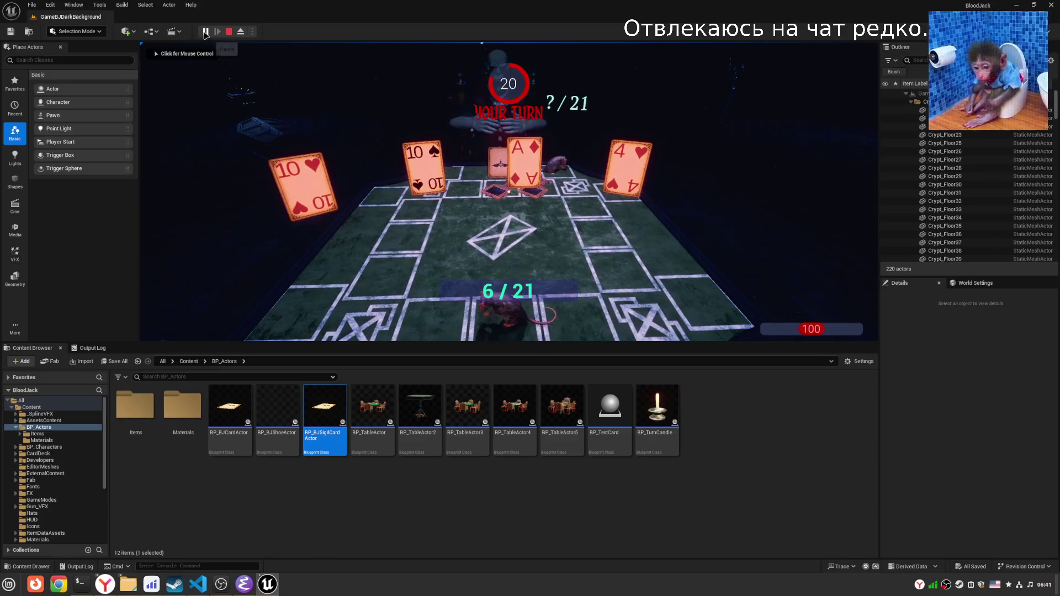
click(241, 32)
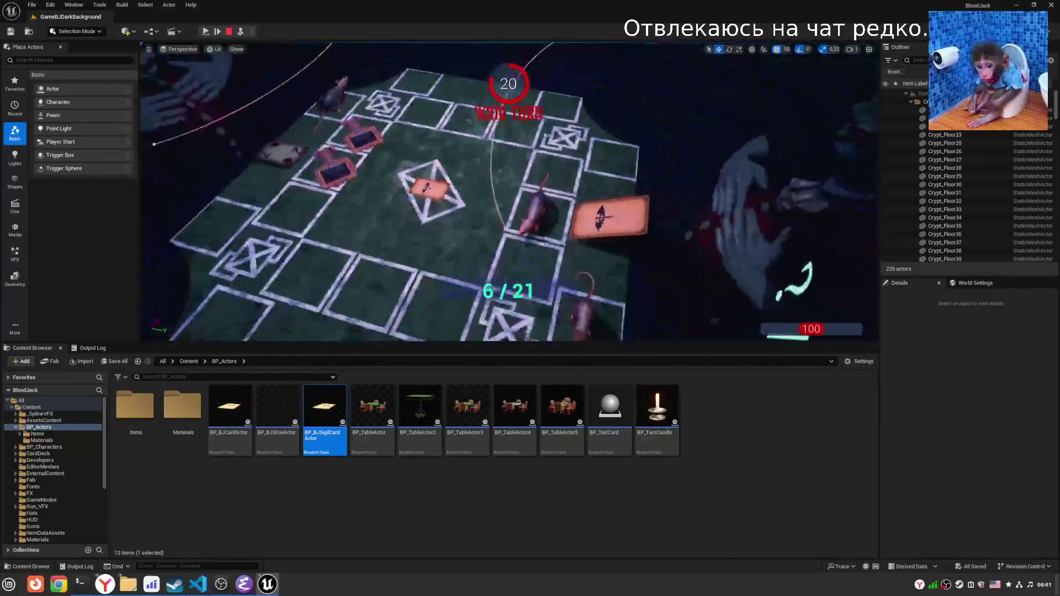
click(243, 32)
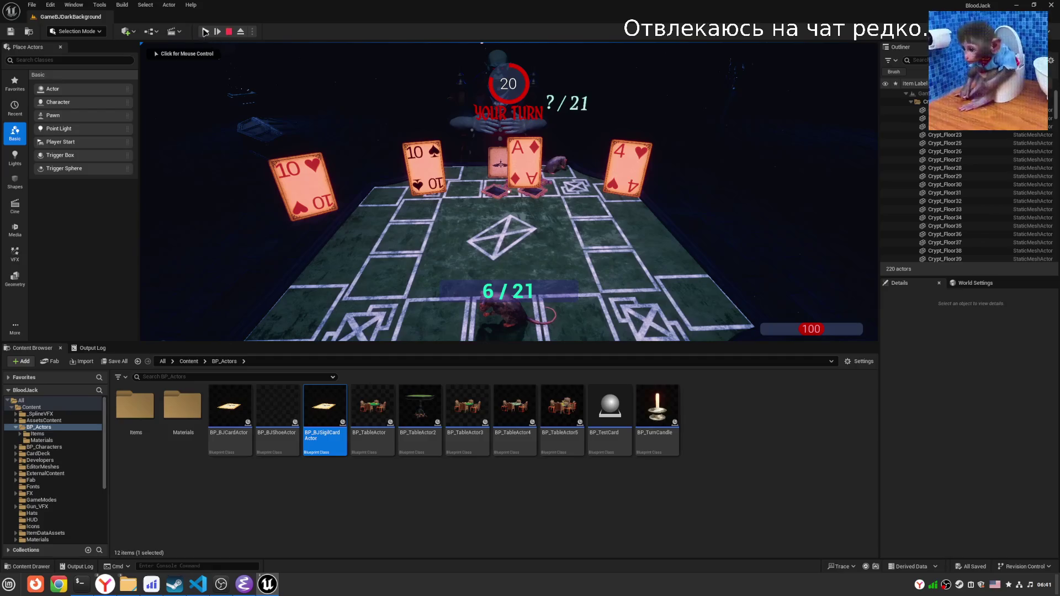
click(353, 165)
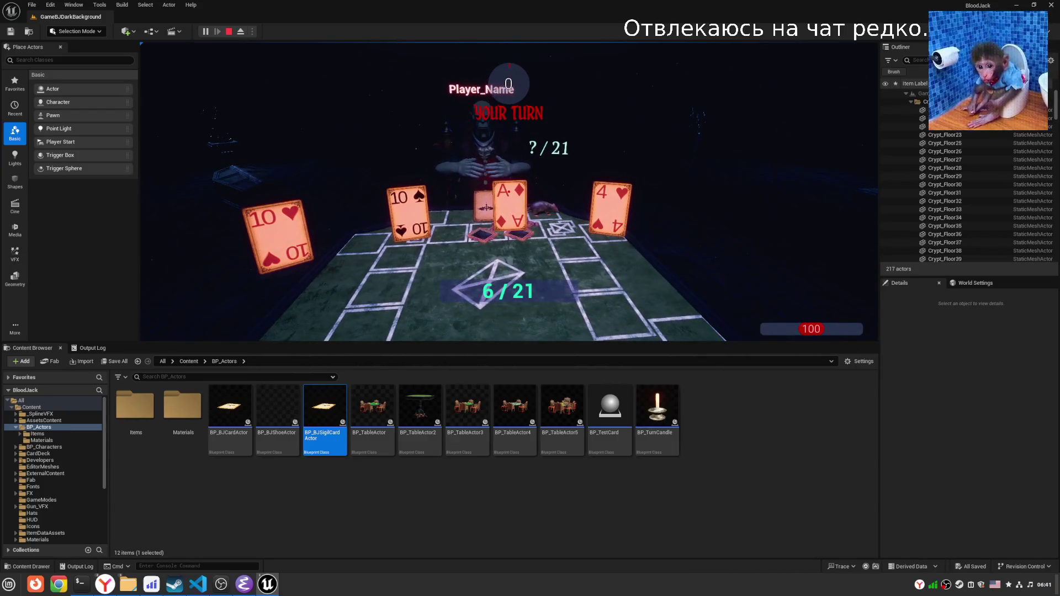
key(Escape)
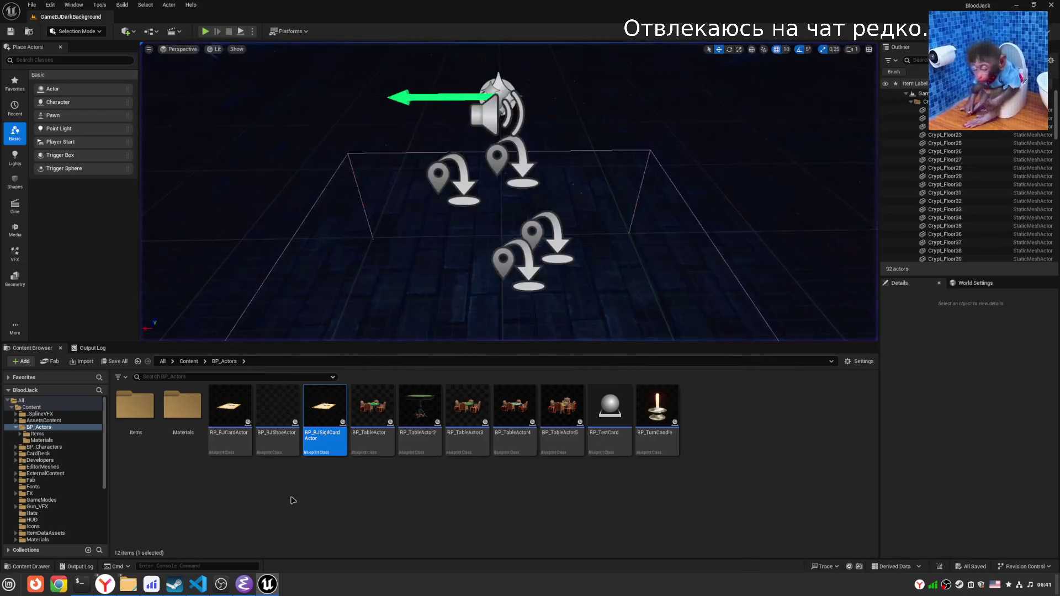
Open BP_BJPlayerCharacter3 from BP_Characters and select and frame its strand spline component.
click(15, 428)
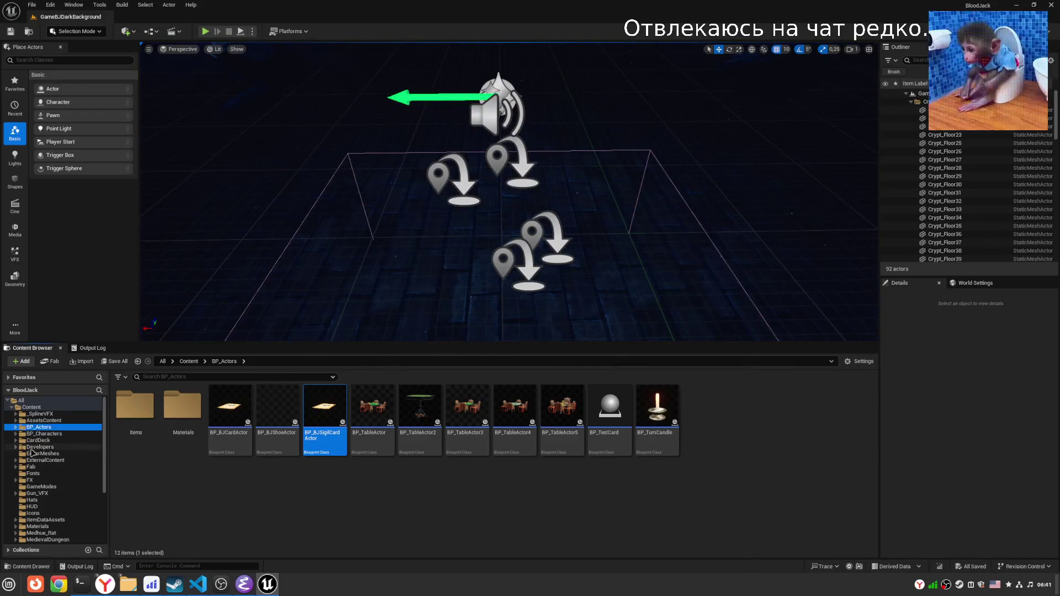
click(44, 434)
click(284, 414)
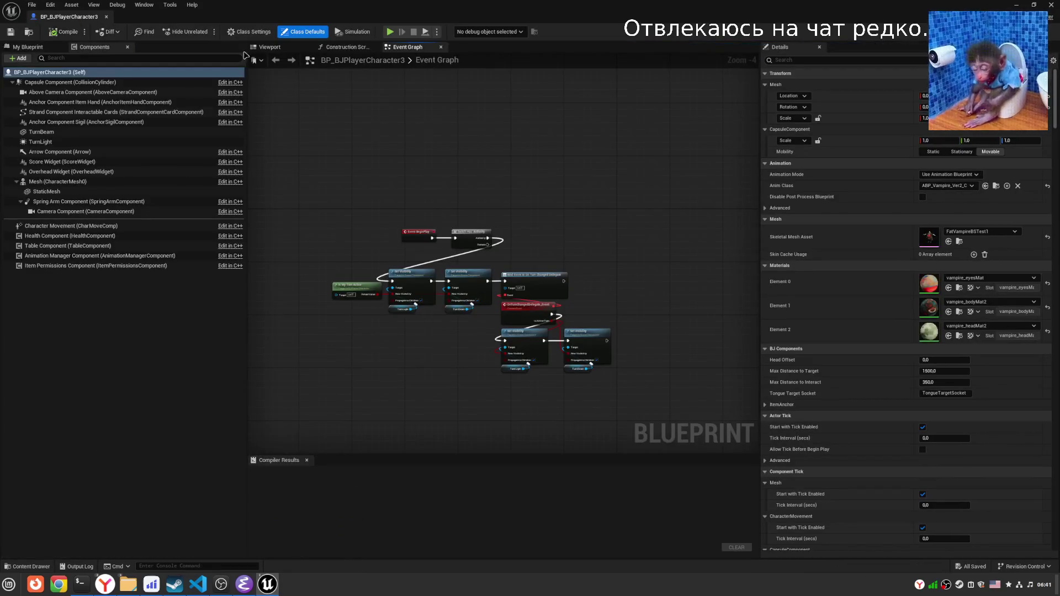
click(269, 47)
mouse_move(497, 249)
mouse_down()
mouse_move(530, 243)
mouse_move(574, 199)
mouse_up()
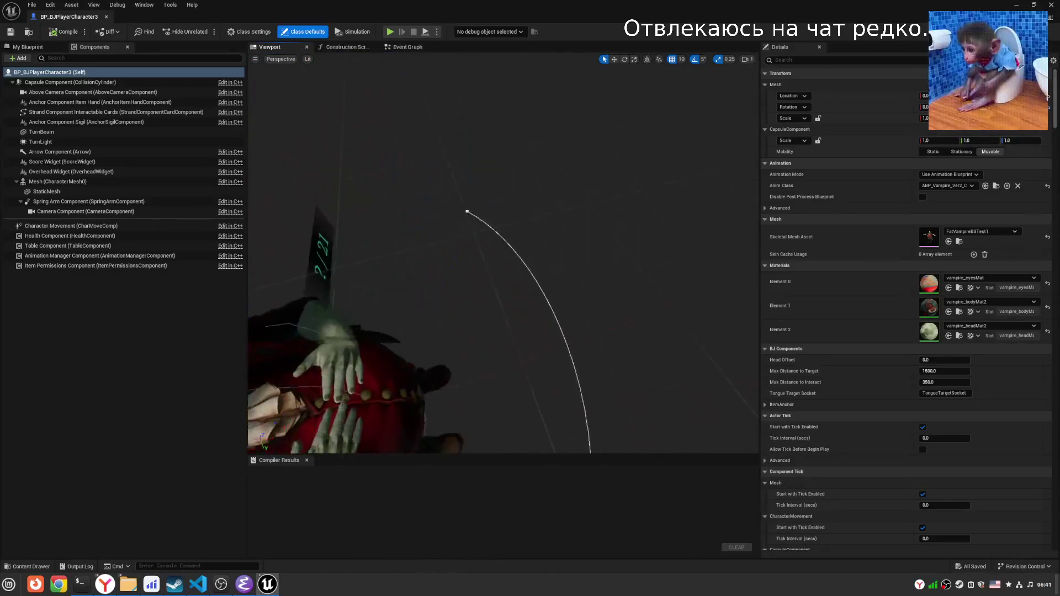
click(568, 372)
key(w)
key(f)
drag(497, 248, 503, 342)
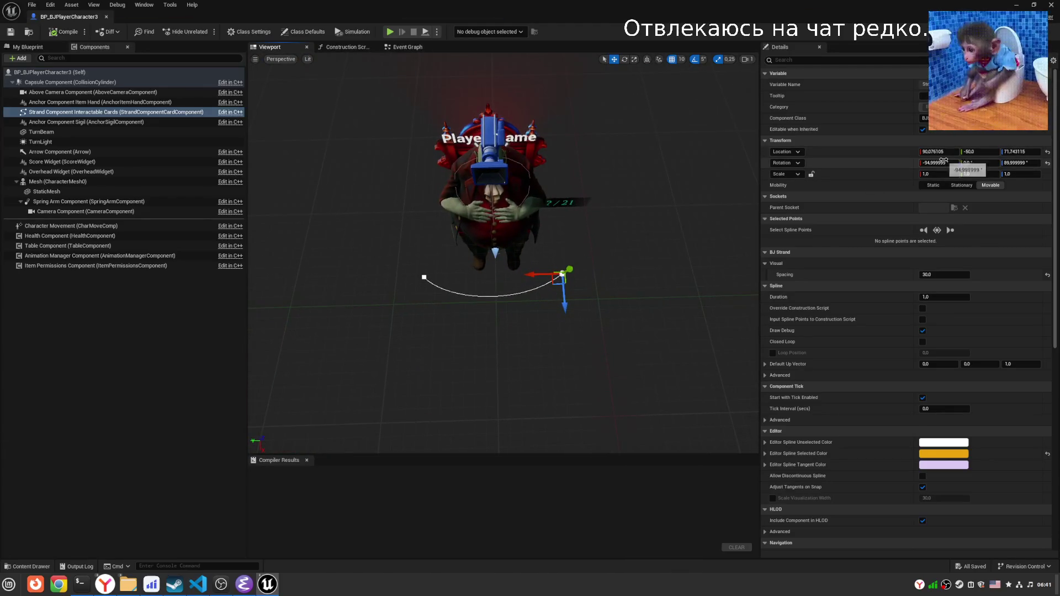
Zero the spline component's X and Z rotation and its X location.
click(972, 164)
text(0)
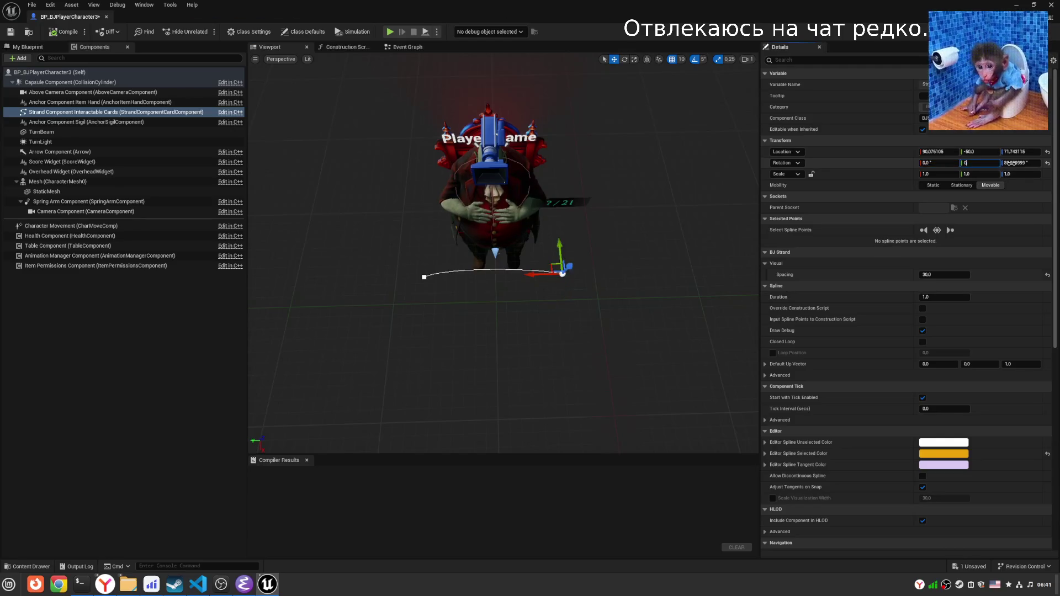
text(0)
click(1013, 152)
text(0.)
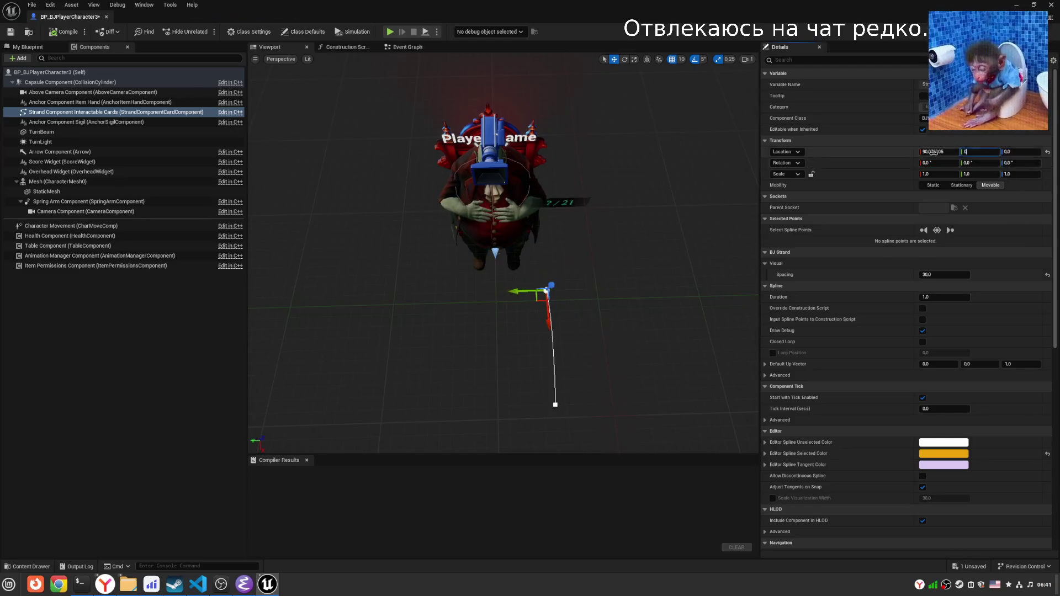
text(0)
key(Return)
Select the spline's end point, undo back to location 80, 0, 70, and zero its tangents.
click(497, 301)
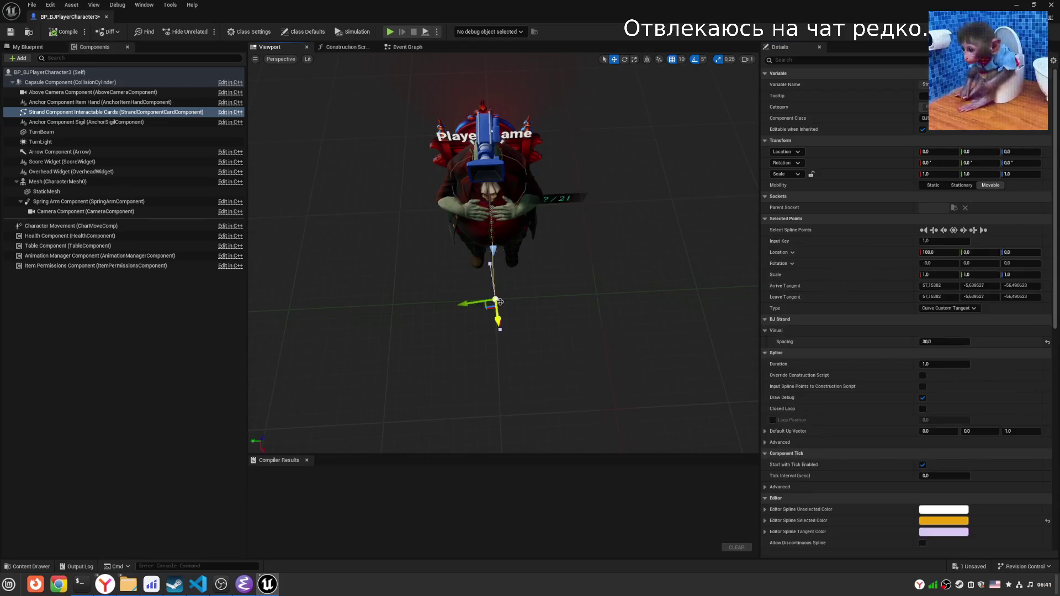
mouse_move(416, 298)
mouse_down()
mouse_move(577, 257)
mouse_move(701, 132)
mouse_move(585, 215)
mouse_up()
key(ctrl+z)
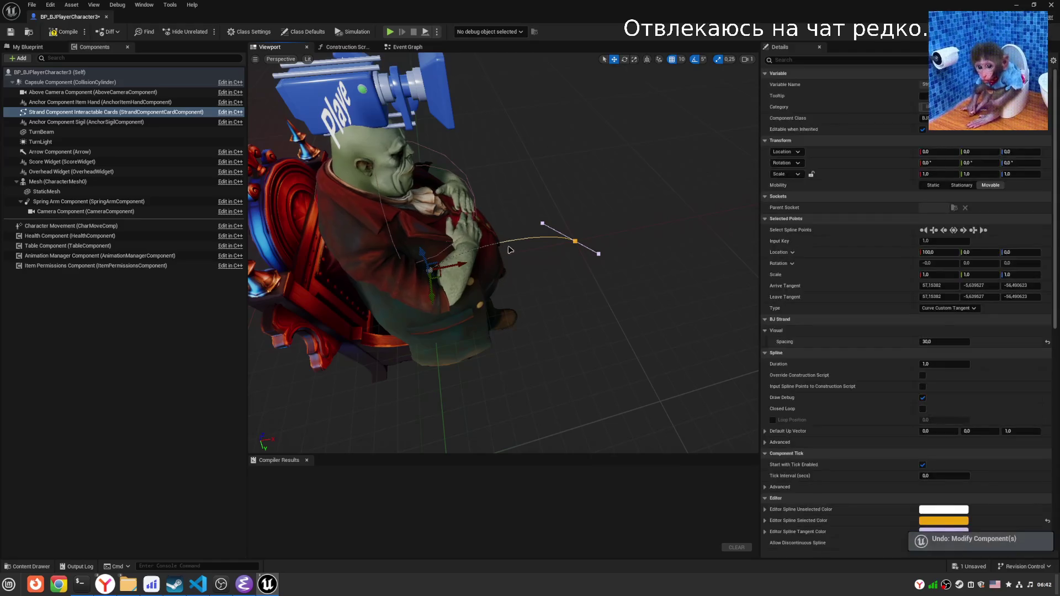
key(ctrl+z)
drag(635, 276, 568, 260)
text(00)
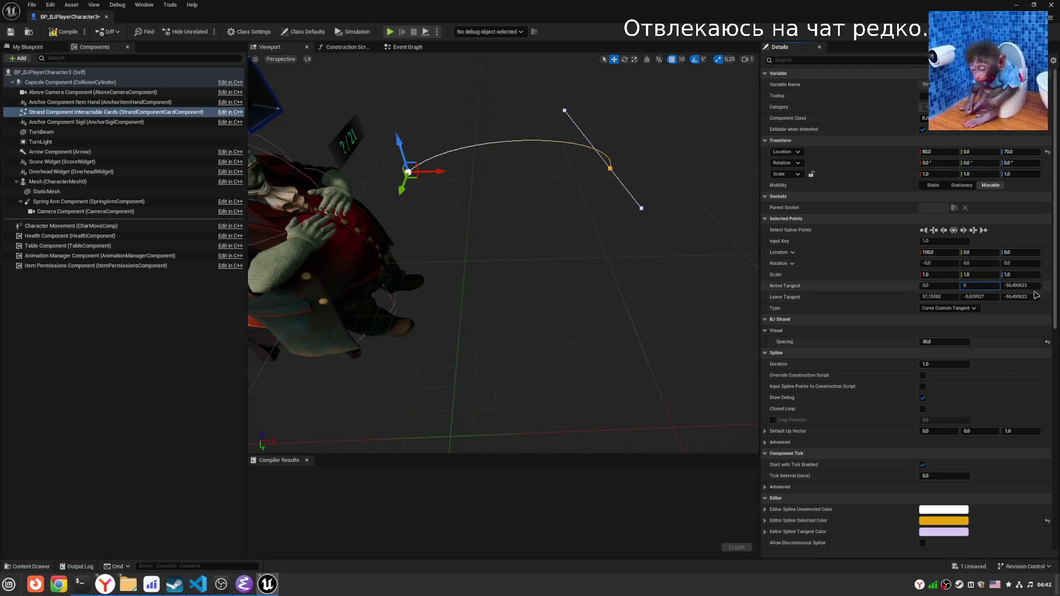
text(00)
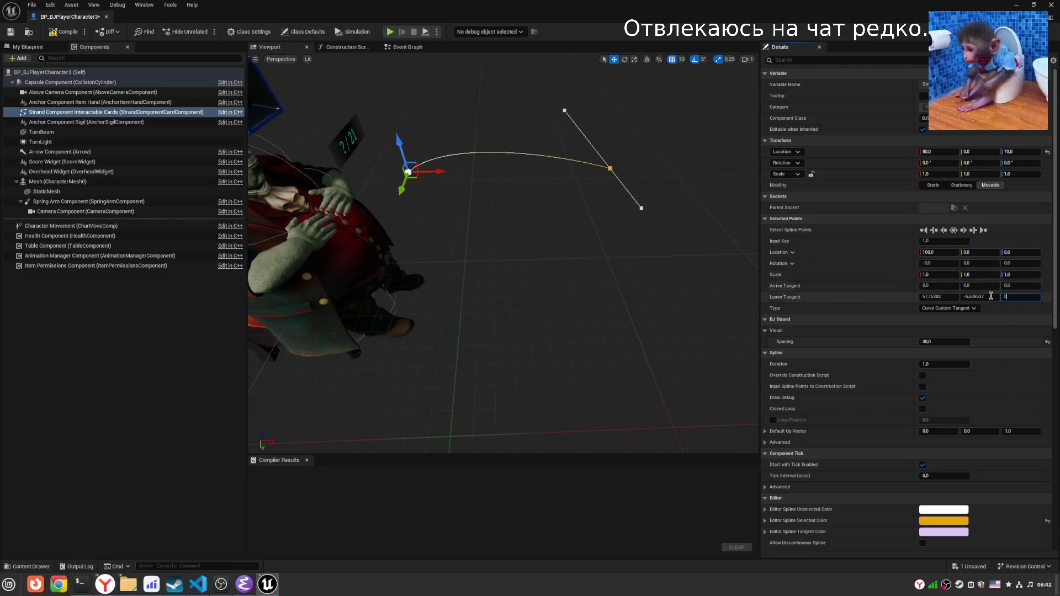
text(0)
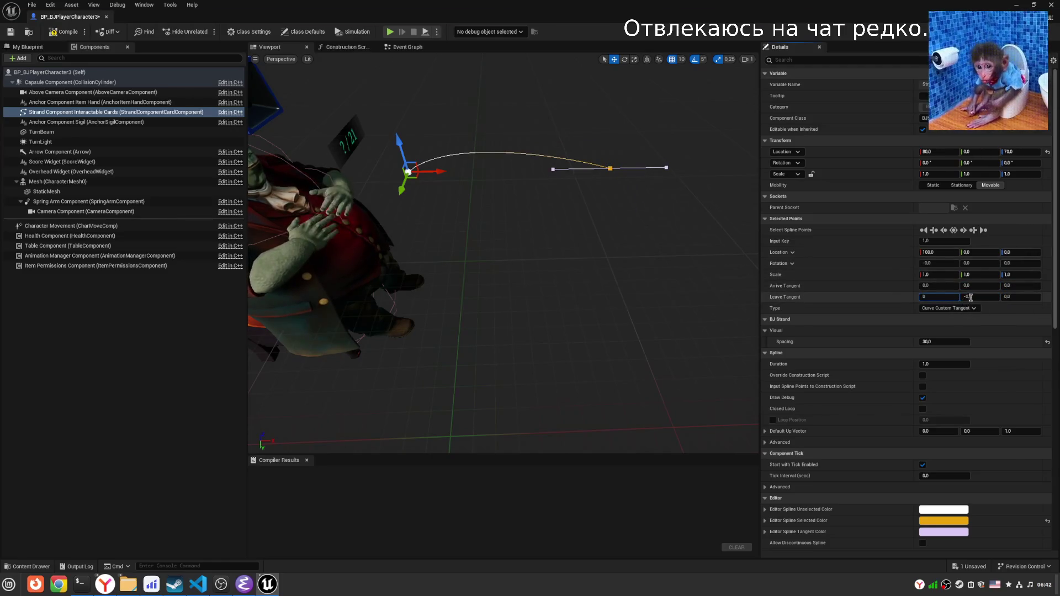
drag(619, 231, 534, 204)
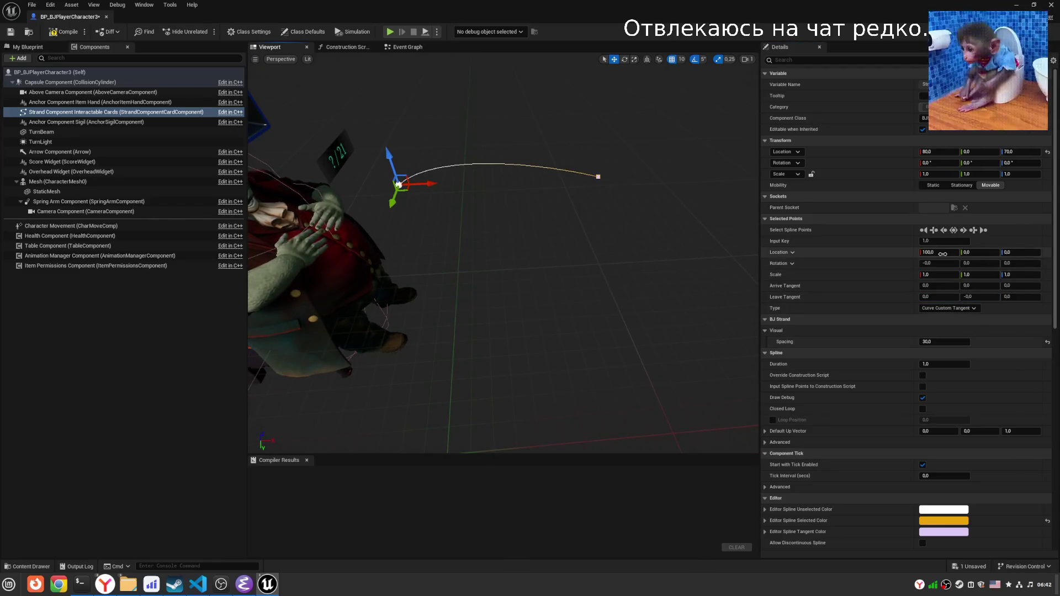
text(0)
key(Return)
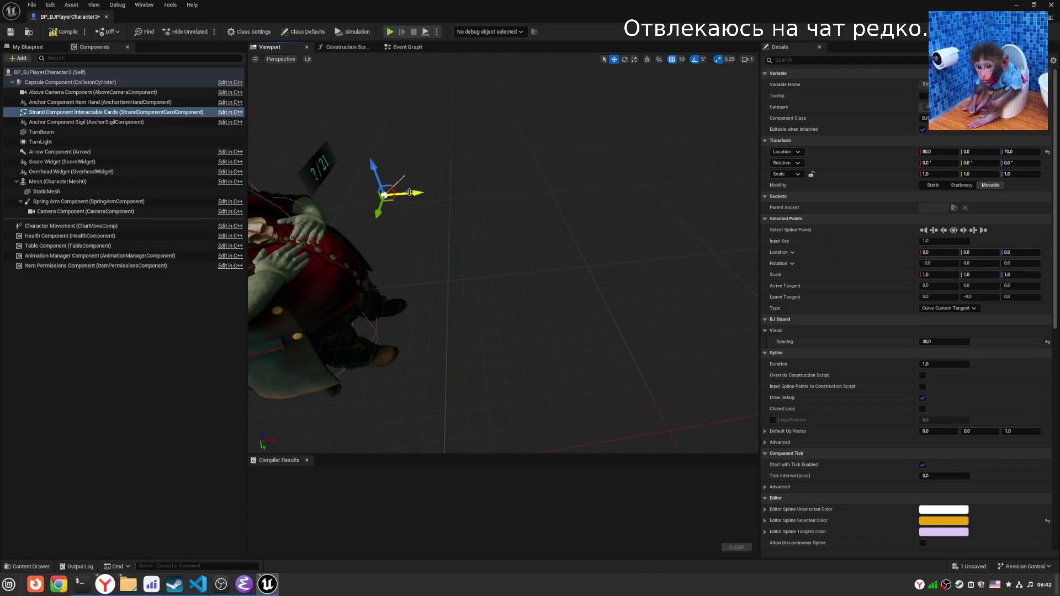
Pull out tangents on the spline point and reposition the spline's points near the character.
mouse_move(503, 249)
mouse_down()
mouse_move(481, 227)
mouse_move(470, 238)
mouse_move(459, 226)
mouse_move(307, 362)
mouse_up()
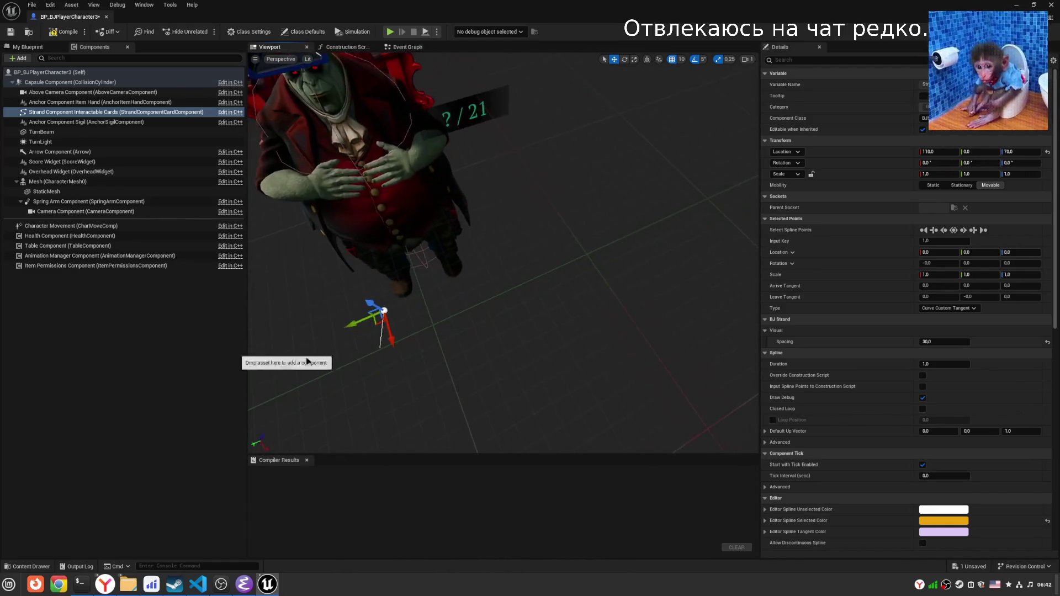
mouse_move(382, 341)
mouse_down()
mouse_move(368, 442)
mouse_move(419, 331)
mouse_move(50, 348)
mouse_up()
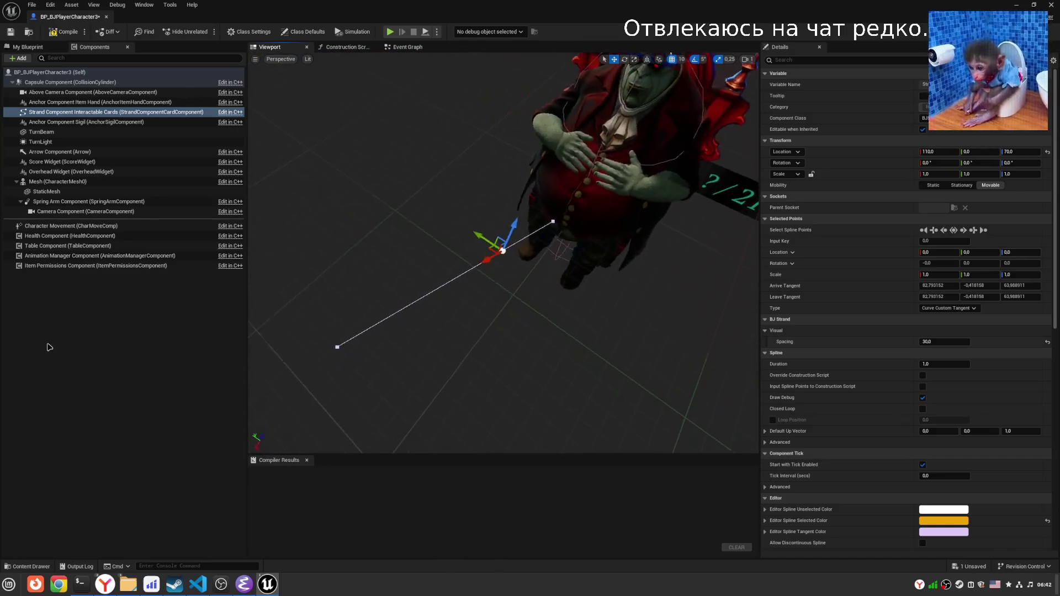
drag(430, 270, 319, 280)
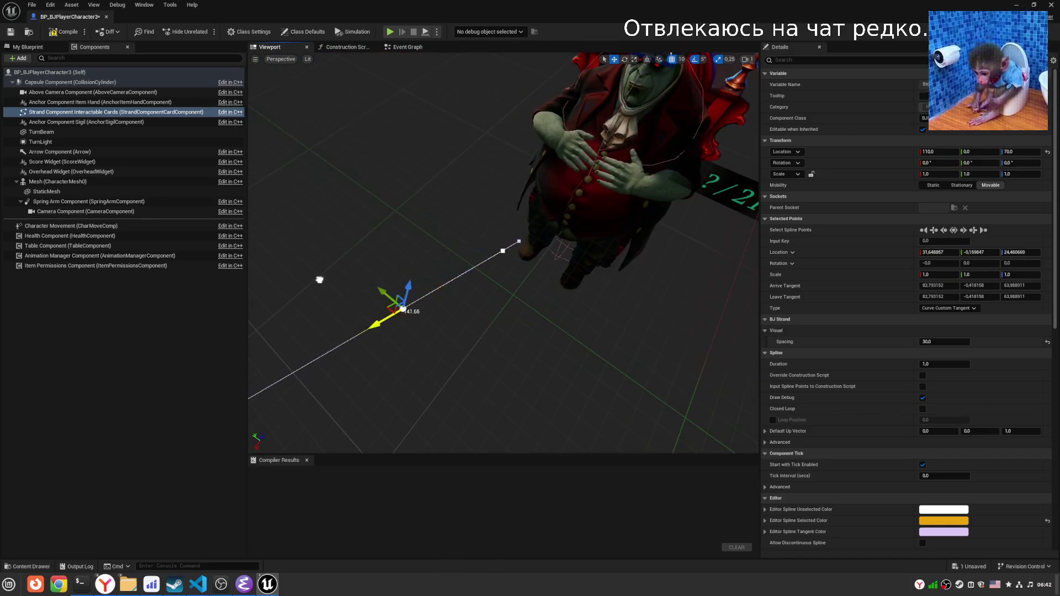
click(503, 251)
mouse_move(503, 251)
mouse_down()
mouse_move(464, 226)
mouse_move(366, 82)
mouse_up()
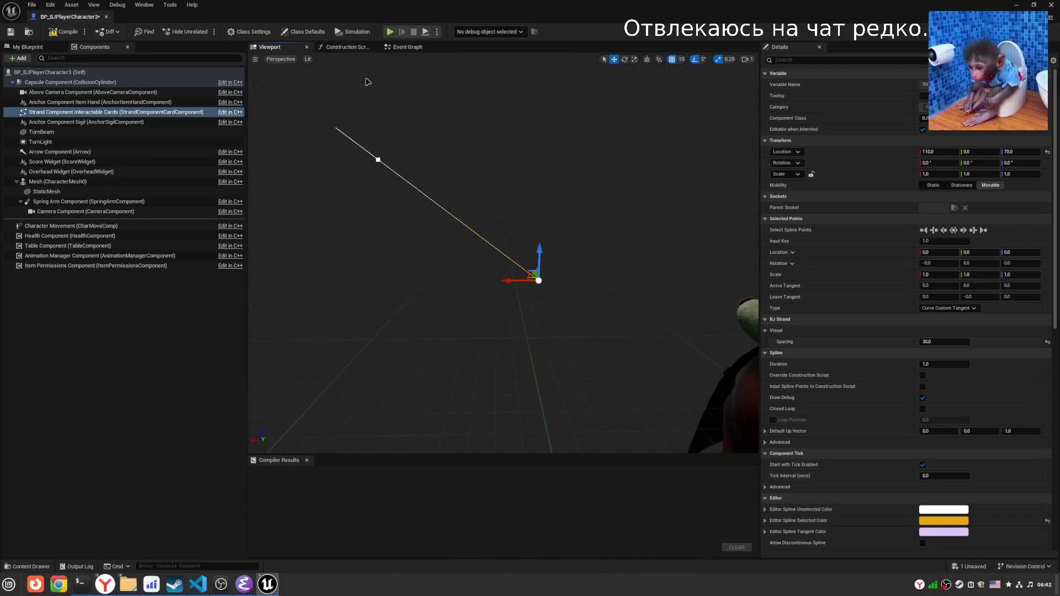
click(377, 159)
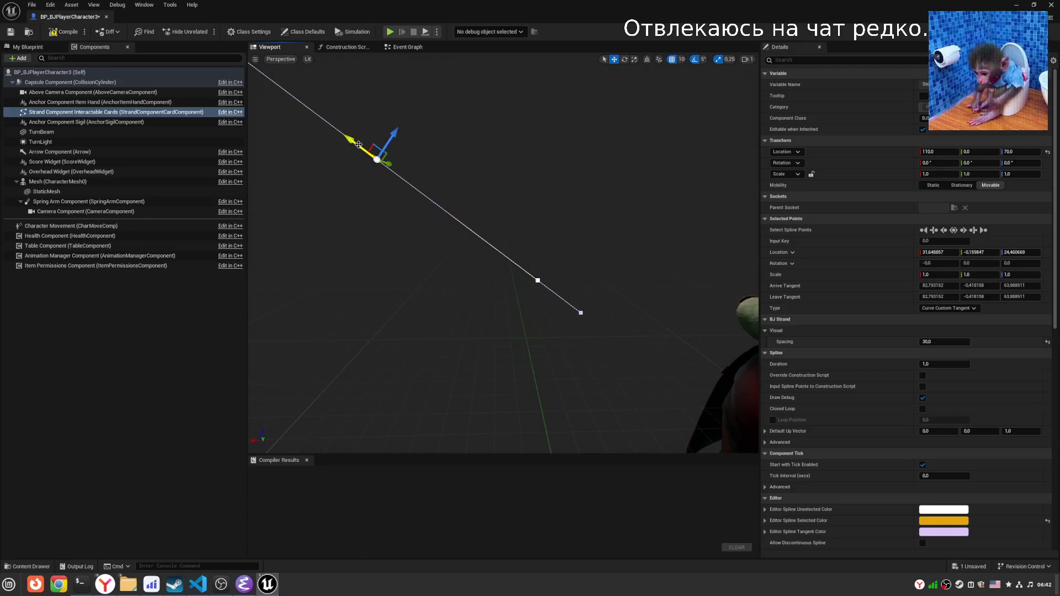
key(f)
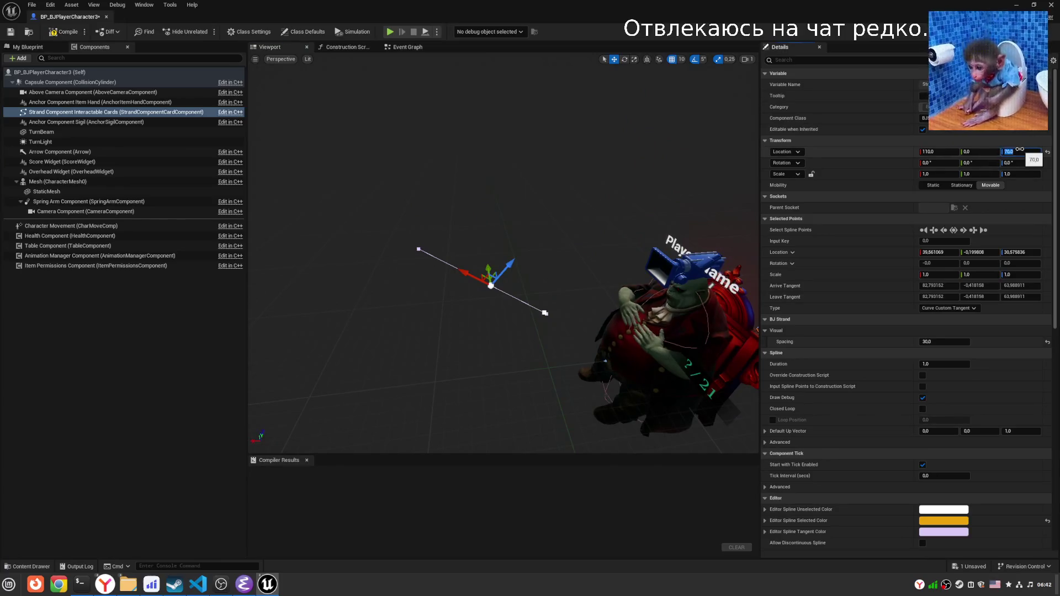
Reset the spline component's Z and X location to 0.
text(0)
key(Return)
click(933, 152)
text(0)
key(Return)
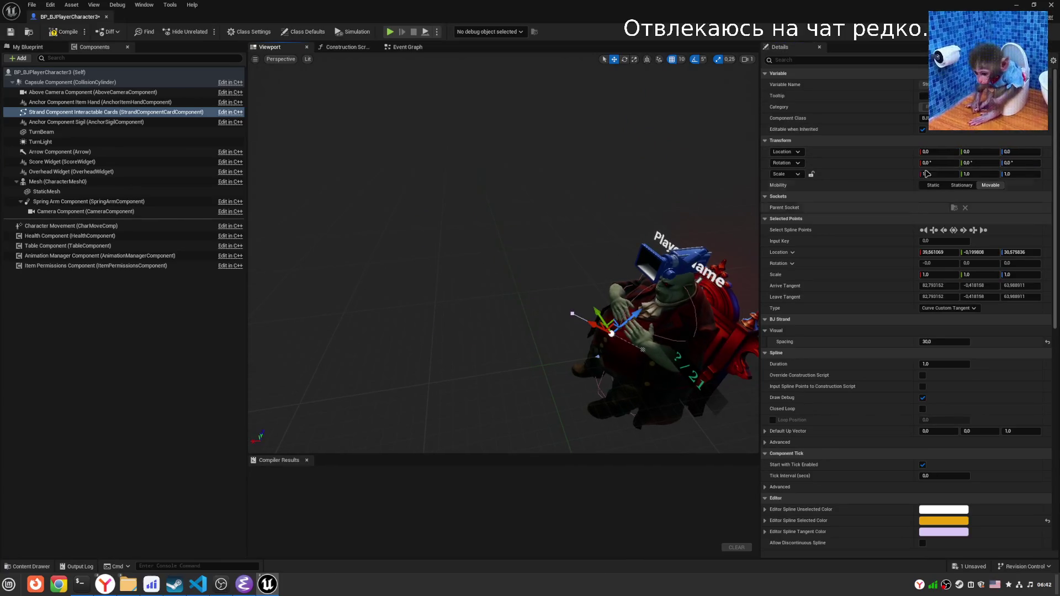
Move the spline component to X 100 and turn it about 95° around vertical.
drag(629, 316, 501, 345)
key(ctrl+z)
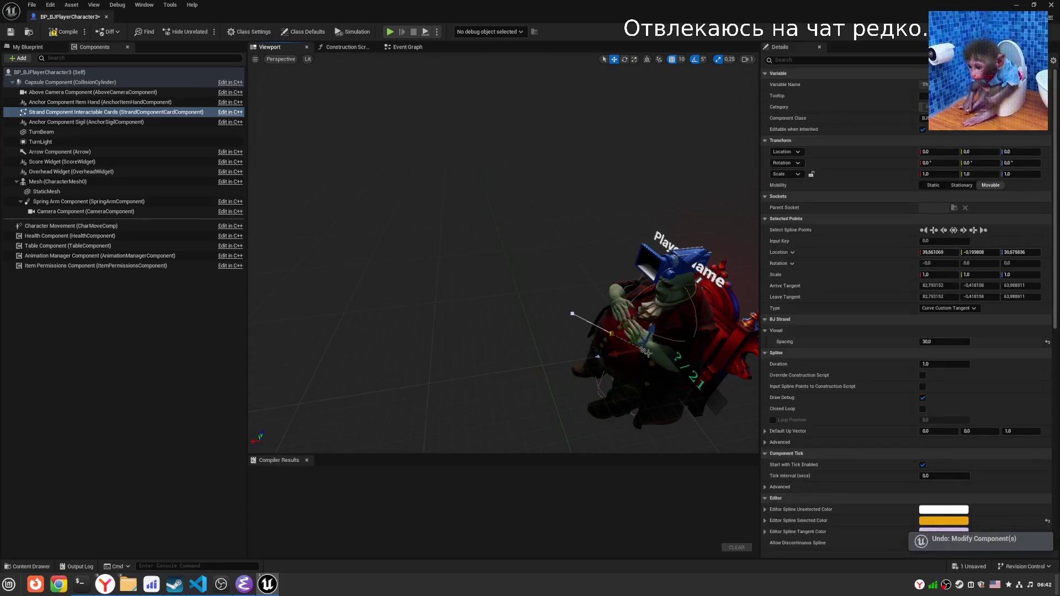
drag(628, 353, 543, 365)
key(e)
drag(535, 403, 497, 406)
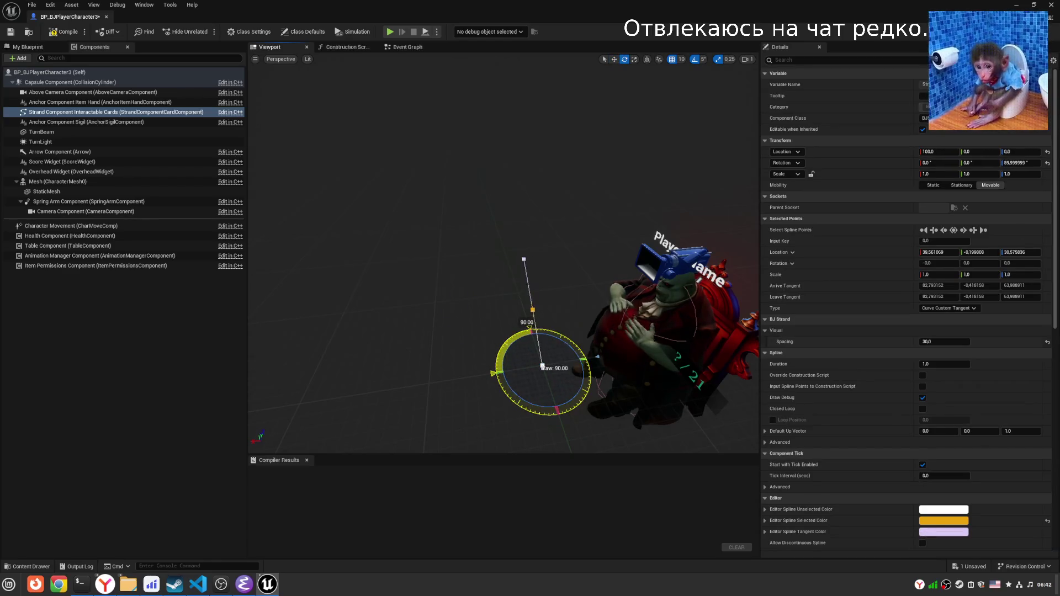
drag(543, 366, 542, 366)
mouse_move(607, 332)
mouse_down()
mouse_move(552, 376)
mouse_move(606, 315)
mouse_up()
key(w)
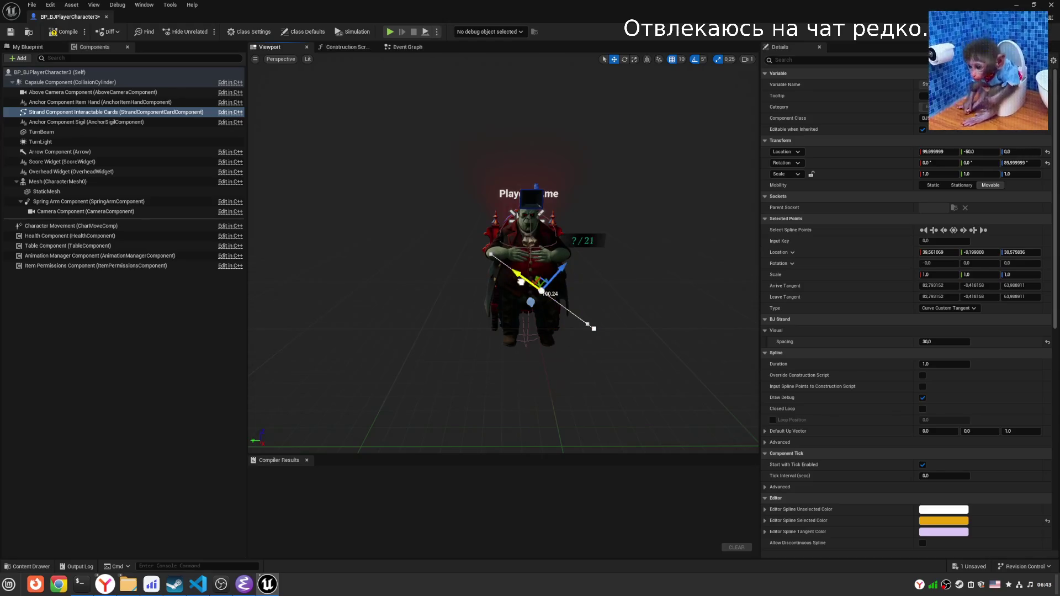
mouse_move(539, 265)
mouse_down()
mouse_move(541, 279)
mouse_move(497, 310)
mouse_move(436, 252)
mouse_up()
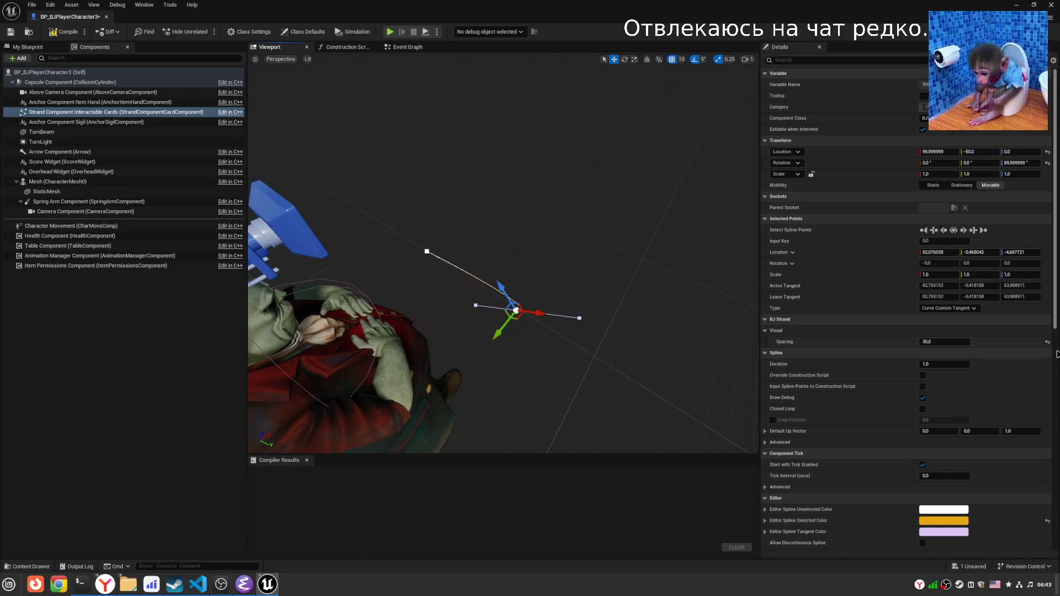
Reset the component's rotation and location offset, then select the Strand component.
click(1048, 163)
click(1048, 151)
mouse_move(497, 309)
mouse_down()
mouse_move(398, 248)
mouse_move(473, 247)
mouse_up()
click(88, 112)
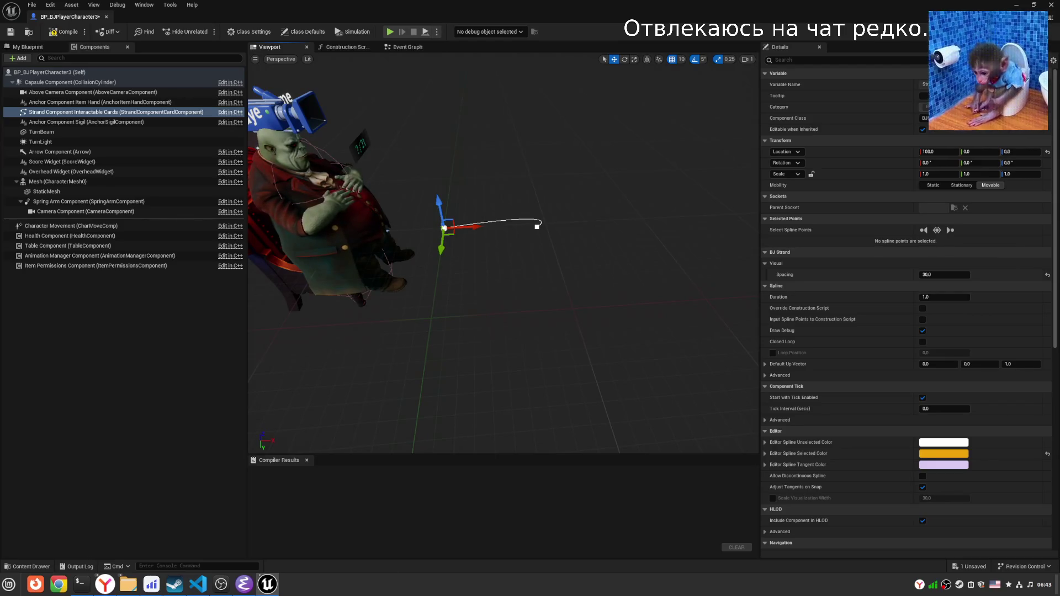
Select the spline's end point, straighten its tangent, and delete it.
mouse_move(509, 301)
mouse_down()
mouse_move(509, 265)
mouse_move(509, 290)
mouse_up()
scroll(682, 271, up, 3)
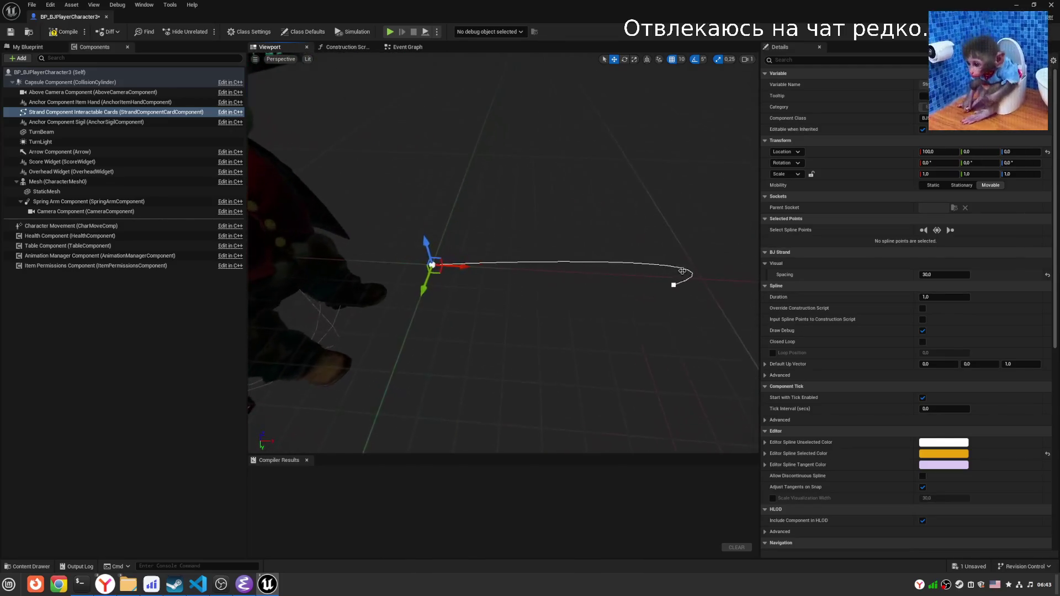
click(674, 286)
mouse_move(708, 275)
mouse_down()
mouse_move(674, 277)
mouse_move(757, 246)
mouse_up()
drag(552, 276, 508, 254)
mouse_move(530, 148)
mouse_down()
mouse_move(497, 166)
mouse_move(552, 143)
mouse_move(541, 155)
mouse_move(530, 148)
mouse_up()
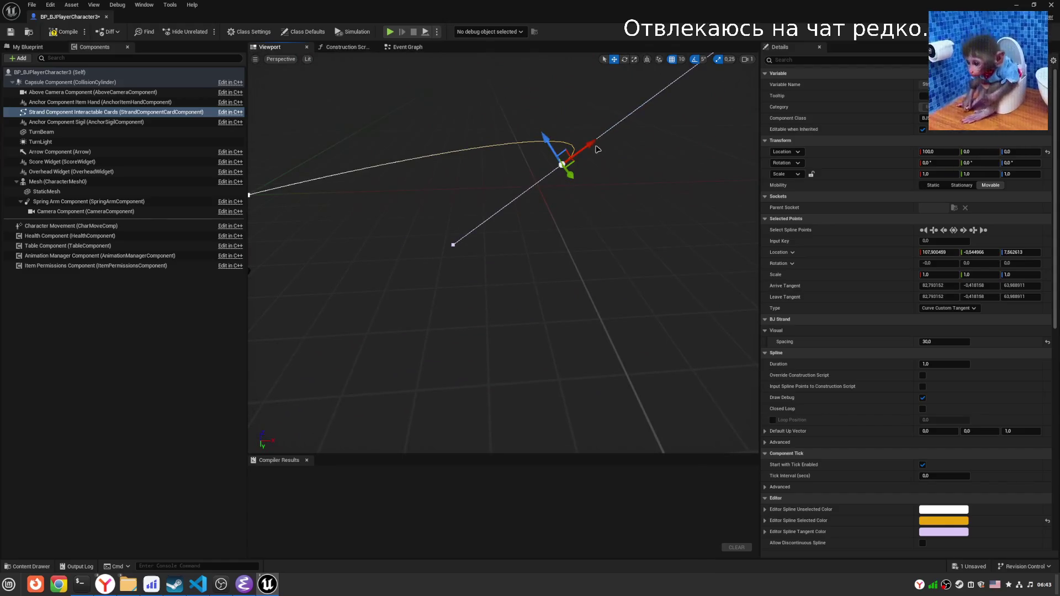
drag(626, 176, 626, 188)
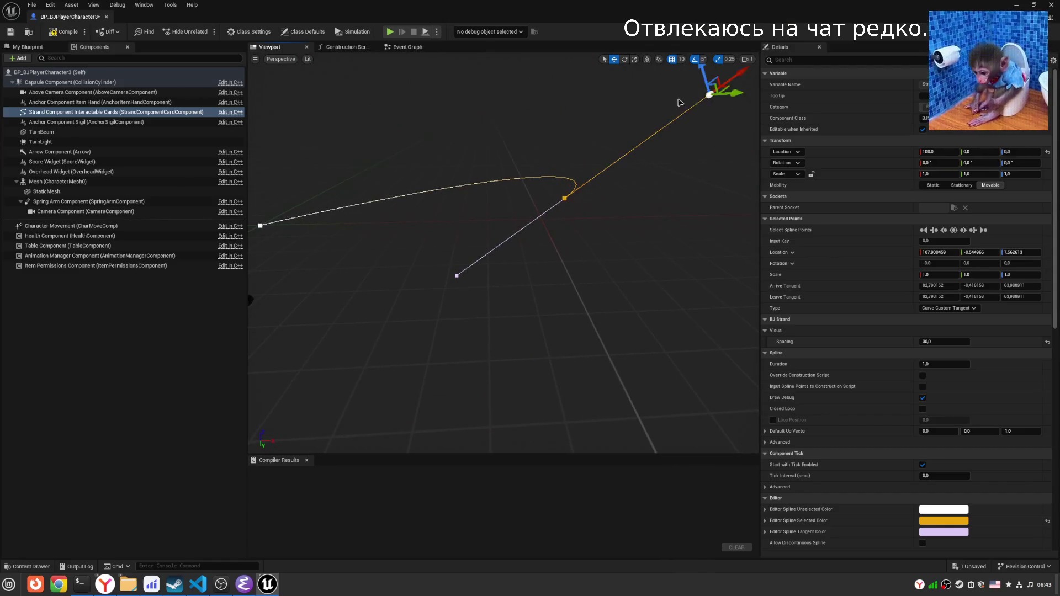
mouse_move(734, 77)
mouse_down()
mouse_move(629, 118)
mouse_move(538, 177)
mouse_move(577, 165)
mouse_move(618, 232)
mouse_move(700, 306)
mouse_up()
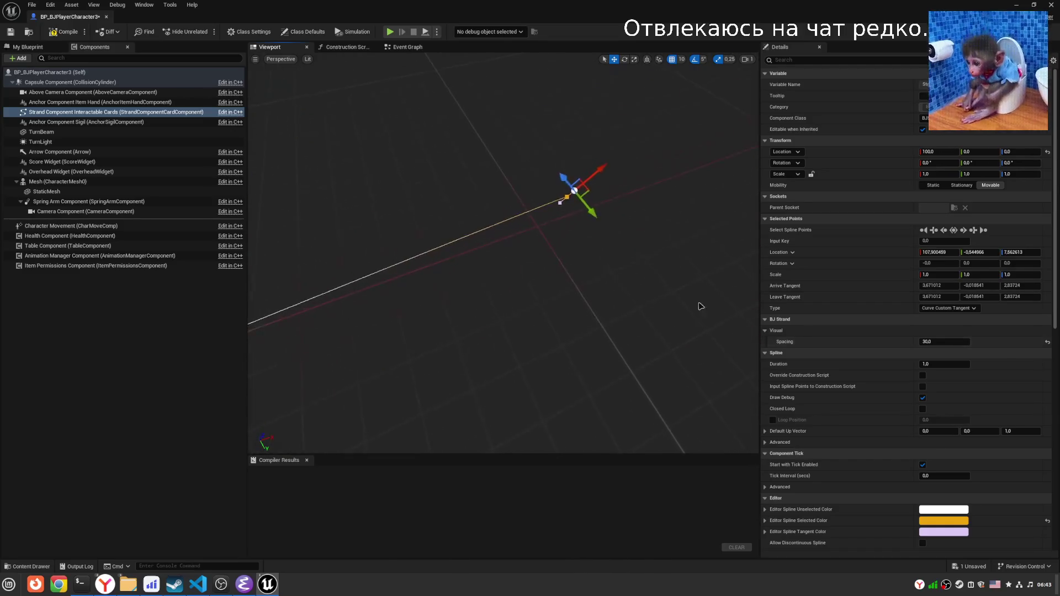
key(Delete)
Place the remaining spline point at -20, 20, 60, rotated 90° on Z.
drag(391, 258, 484, 253)
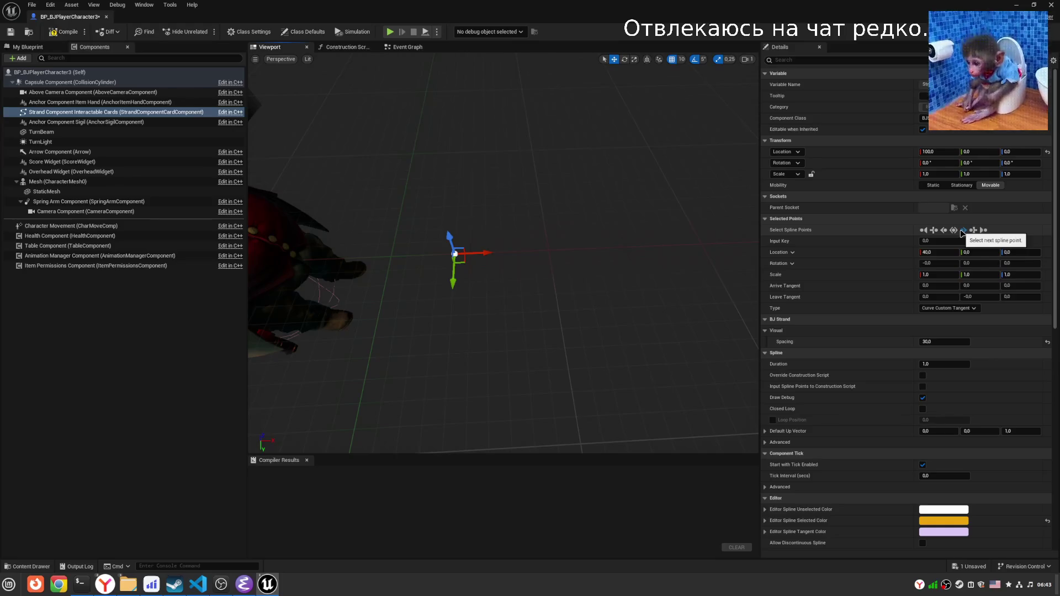
mouse_move(474, 254)
mouse_down()
mouse_move(516, 253)
mouse_move(423, 254)
mouse_up()
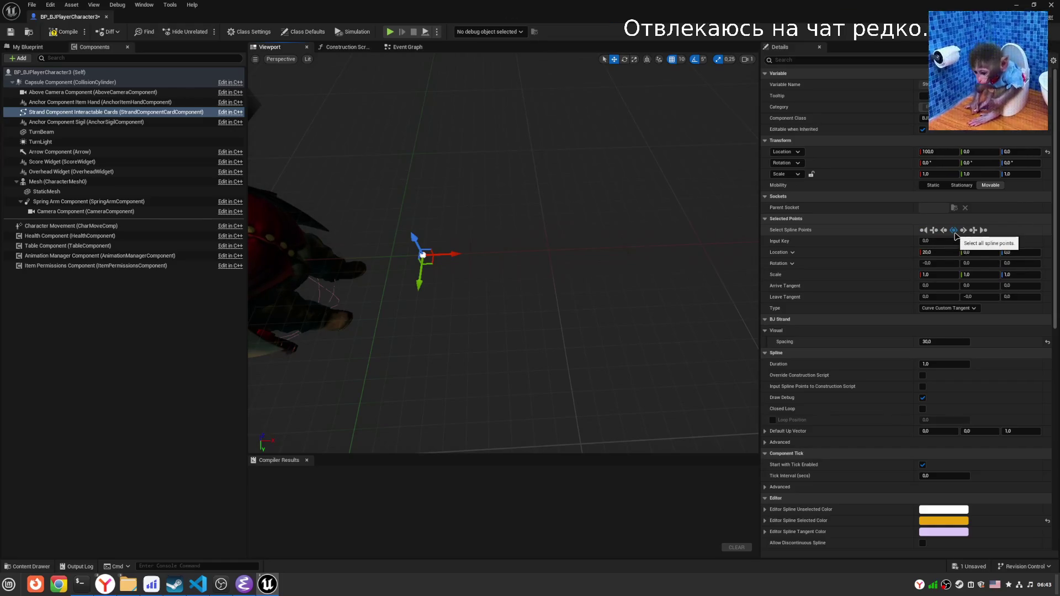
drag(438, 315, 408, 375)
mouse_move(488, 273)
mouse_down()
mouse_move(494, 196)
mouse_move(512, 229)
mouse_move(548, 216)
mouse_up()
key(e)
key(w)
mouse_move(497, 249)
mouse_down()
mouse_move(464, 276)
mouse_move(495, 259)
mouse_up()
mouse_move(425, 260)
mouse_down()
mouse_move(398, 260)
mouse_move(624, 220)
mouse_move(579, 221)
mouse_move(458, 243)
mouse_move(453, 260)
mouse_move(691, 219)
mouse_up()
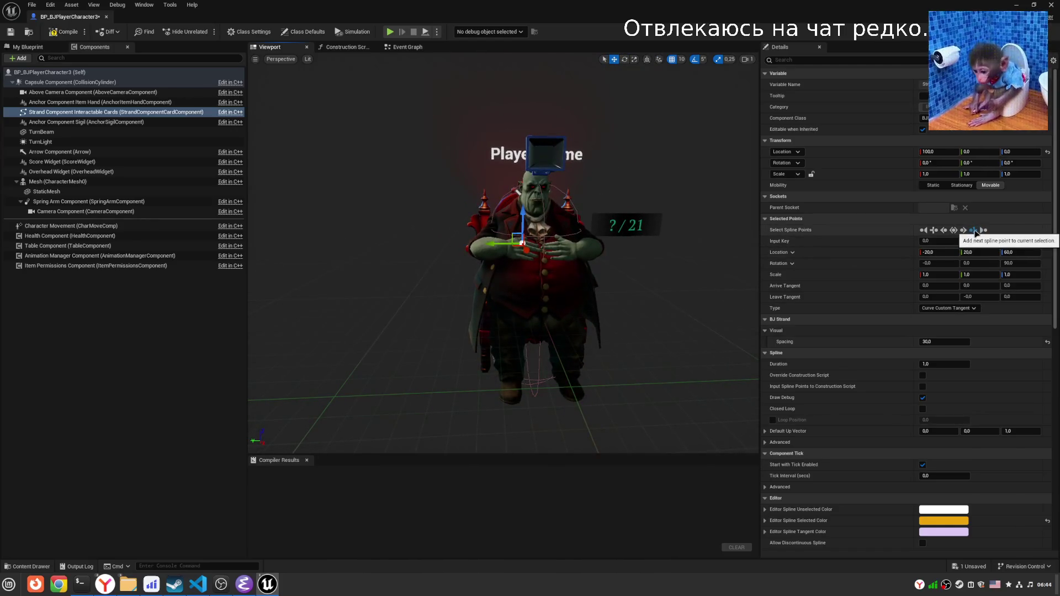
drag(547, 253, 523, 256)
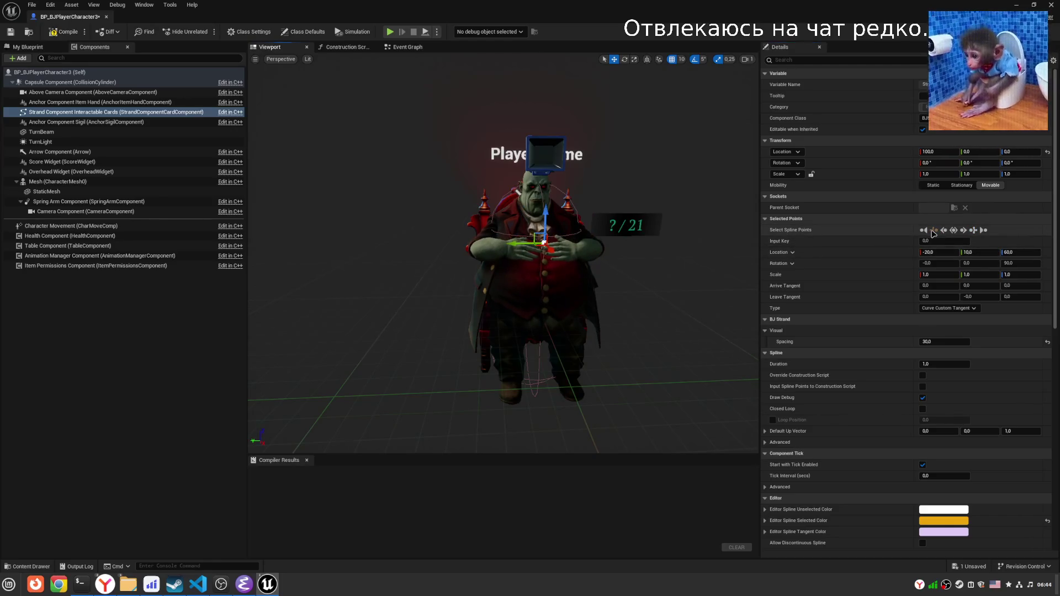
drag(522, 243, 495, 243)
drag(556, 310, 557, 310)
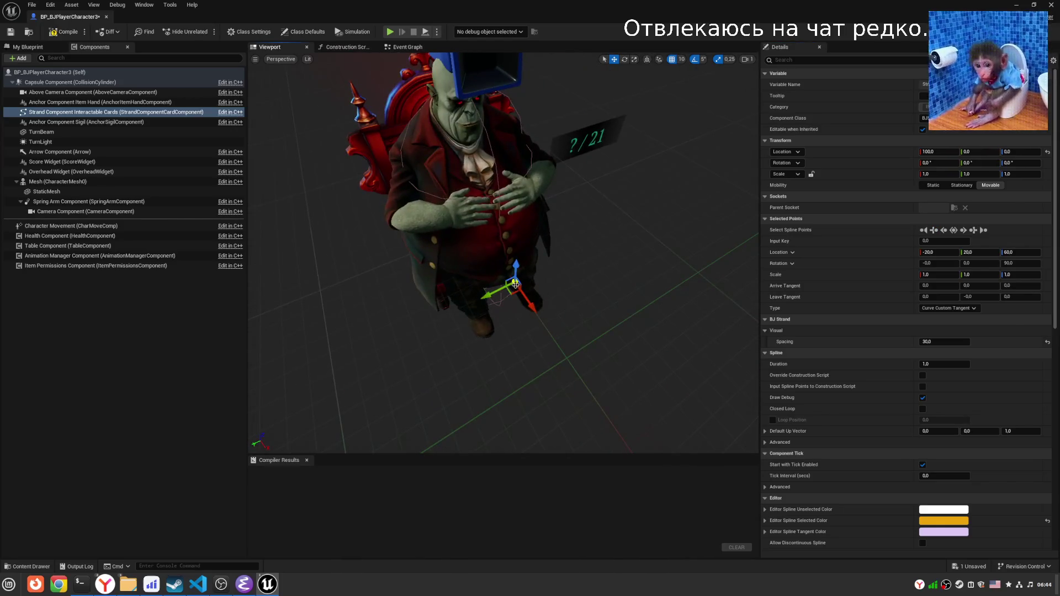
click(506, 198)
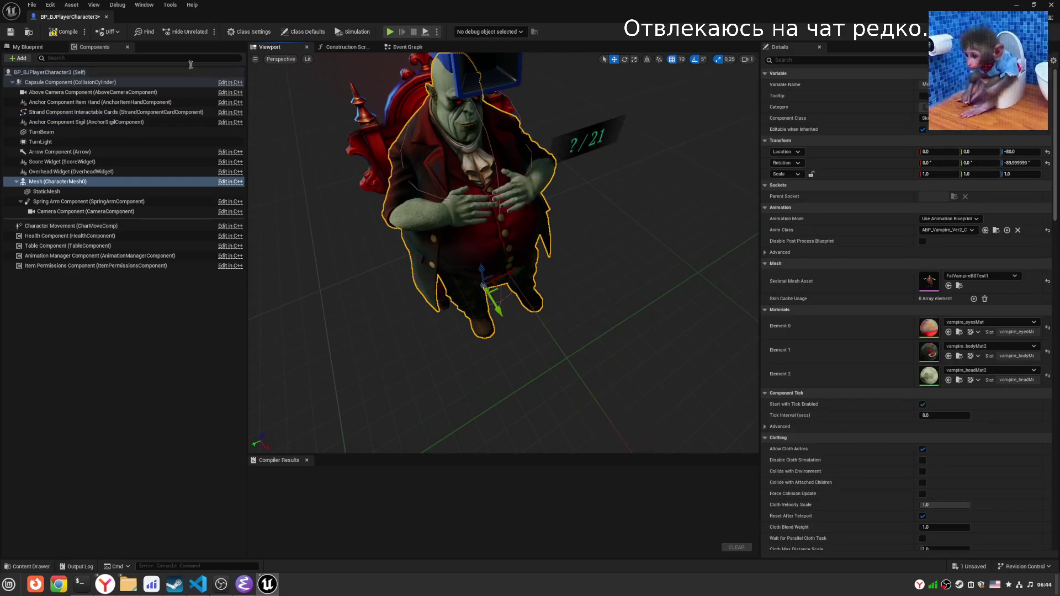
Zero the strand spline point's X, Y and Z location.
click(120, 111)
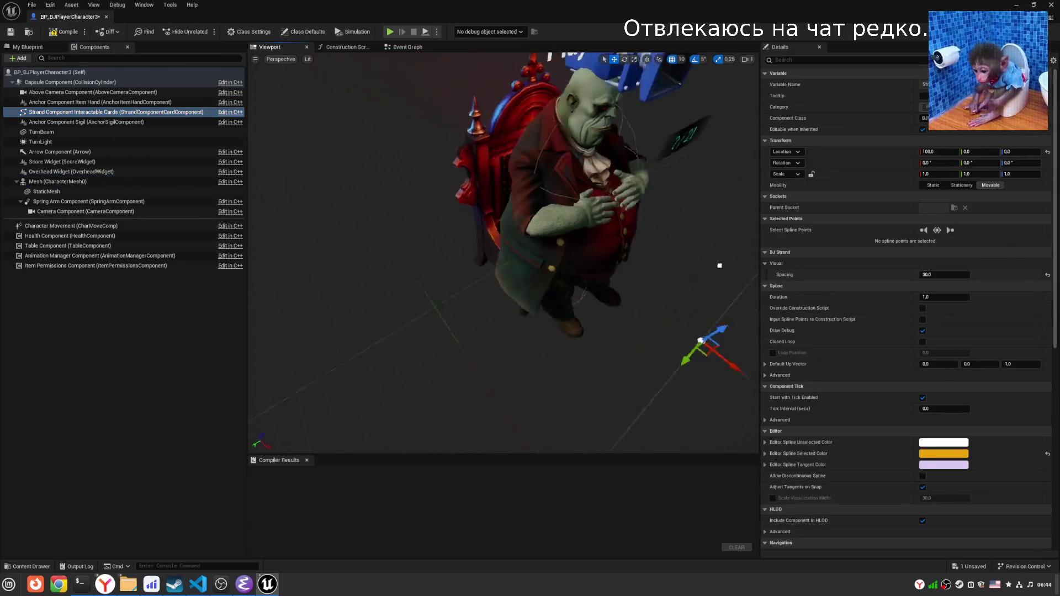
drag(556, 309, 557, 310)
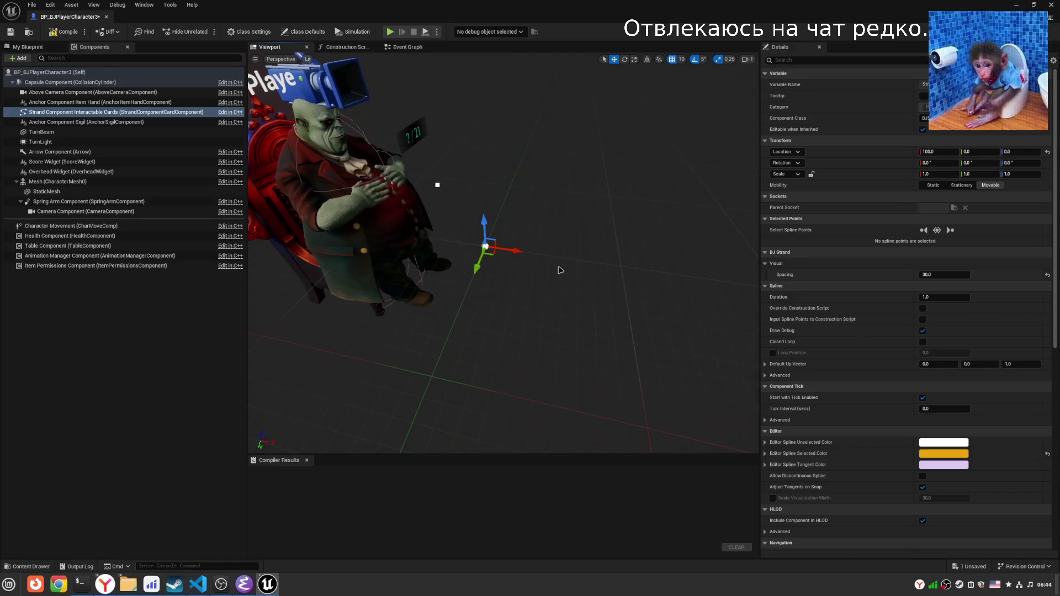
click(436, 186)
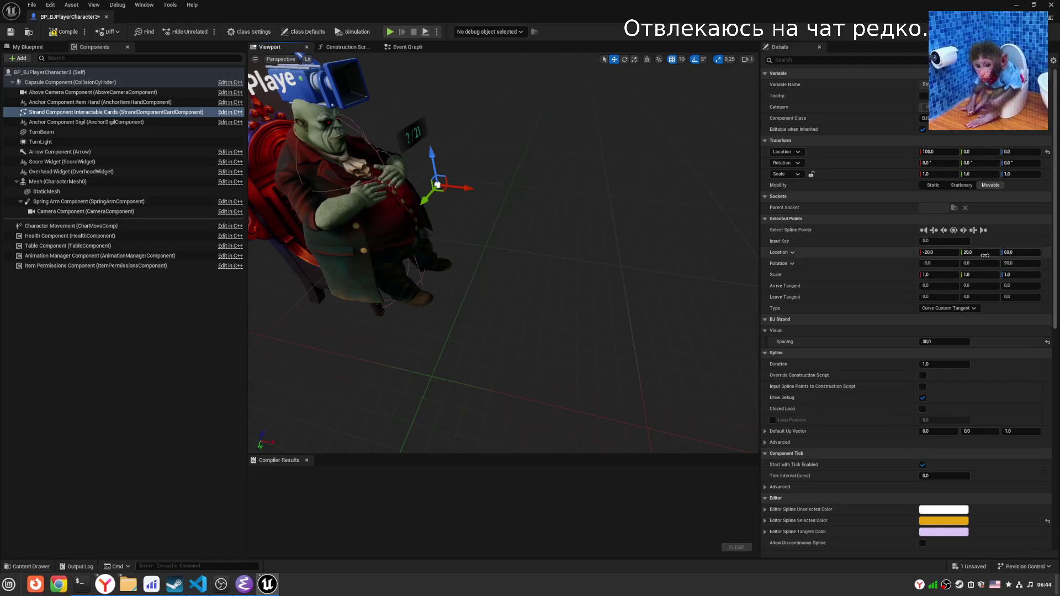
text(0)
key(Tab)
text(0)
key(Return)
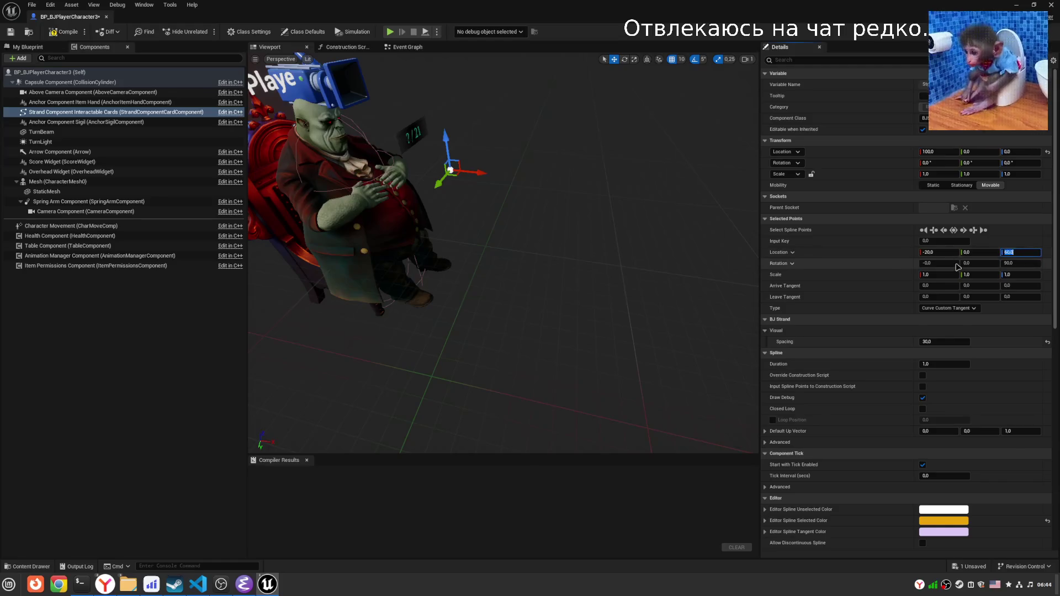
click(934, 252)
text(0)
key(Return)
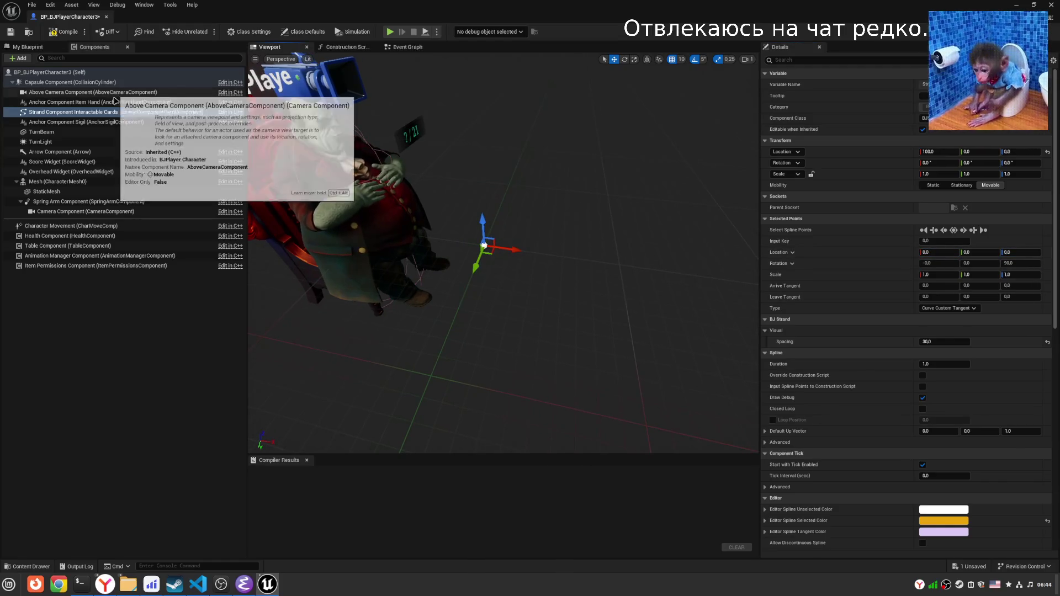
Rotate the Strand Component about -90° around its vertical axis.
click(116, 113)
mouse_move(478, 217)
mouse_down()
mouse_move(480, 166)
mouse_move(495, 192)
mouse_move(486, 138)
mouse_up()
key(e)
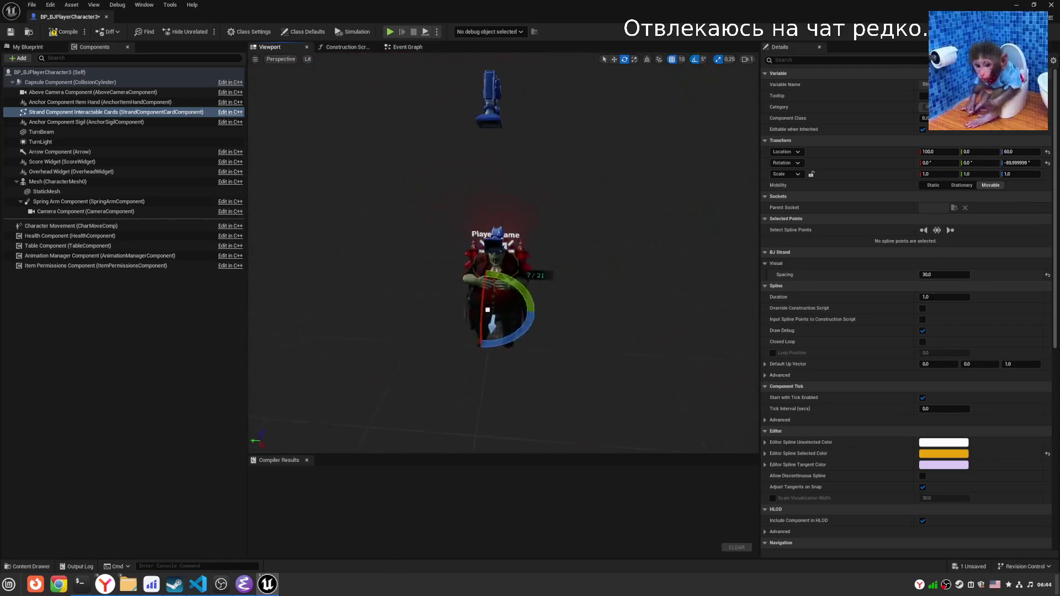
Select all the strand's spline points and try sliding them along X with the move gizmo.
scroll(502, 221, up, 10)
mouse_move(457, 307)
mouse_down()
mouse_move(458, 293)
mouse_move(457, 307)
mouse_up()
key(w)
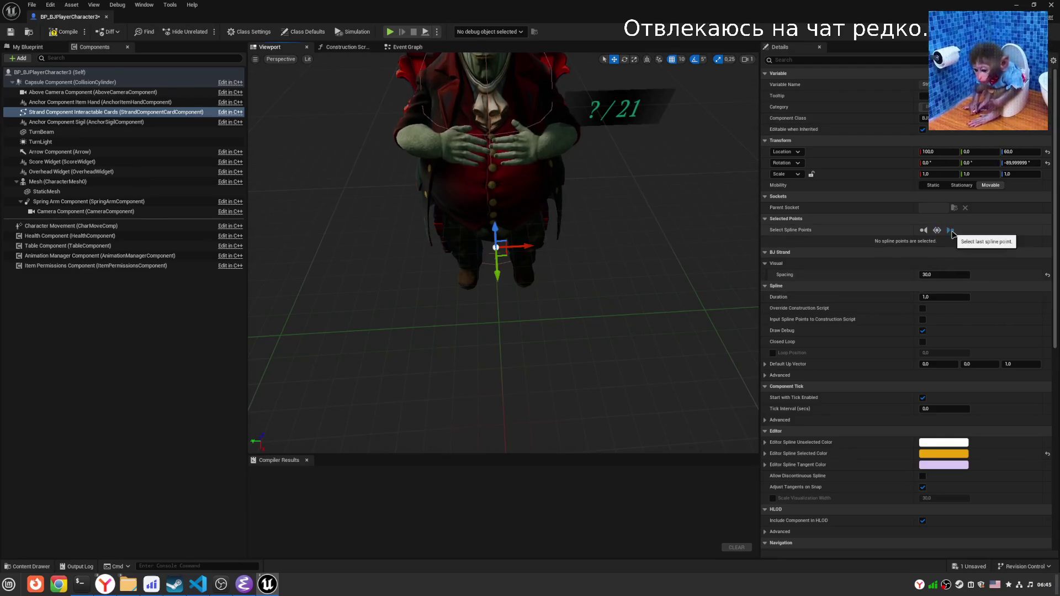
click(938, 232)
mouse_move(524, 243)
mouse_down()
mouse_move(604, 246)
mouse_move(525, 245)
mouse_up()
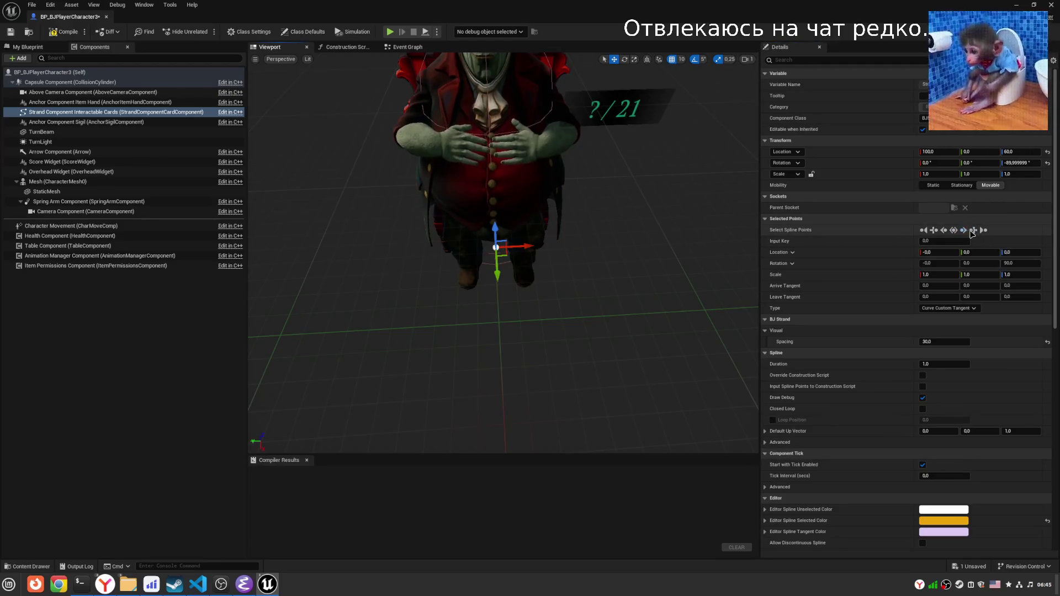
mouse_move(524, 249)
mouse_down()
mouse_move(607, 250)
mouse_move(539, 256)
mouse_up()
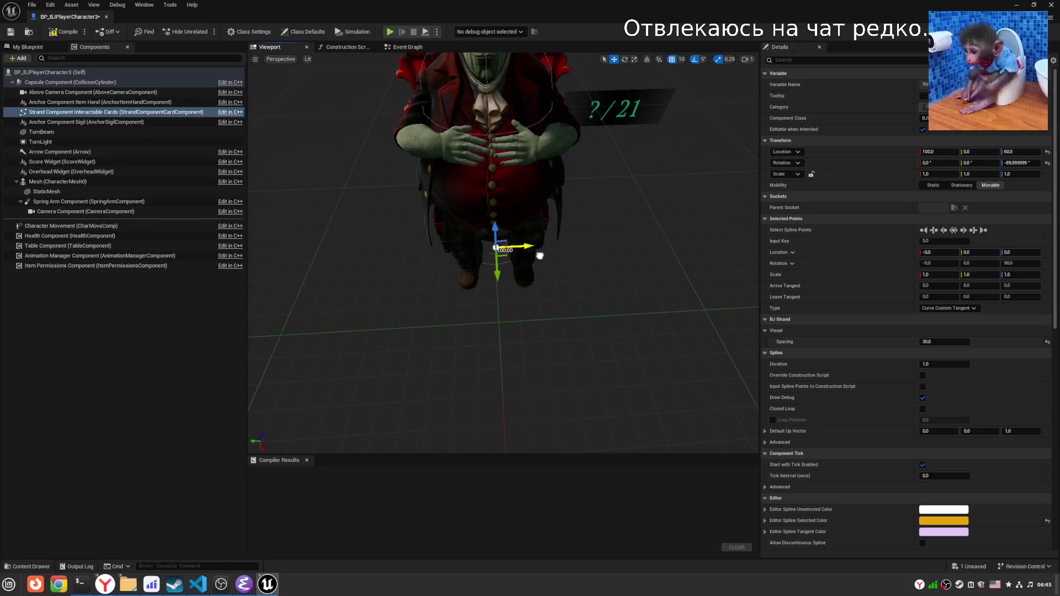
click(80, 112)
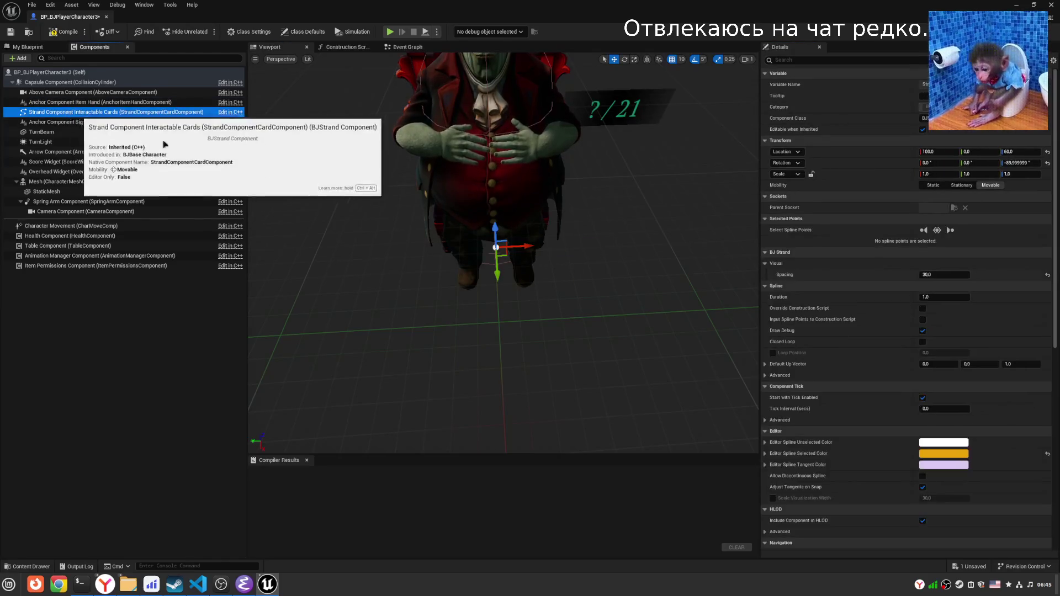
Move the strand's spline point left to X -10 and frame the view on it.
mouse_move(497, 249)
mouse_down()
mouse_move(475, 243)
mouse_move(453, 259)
mouse_move(486, 246)
mouse_up()
drag(674, 188, 619, 198)
click(937, 230)
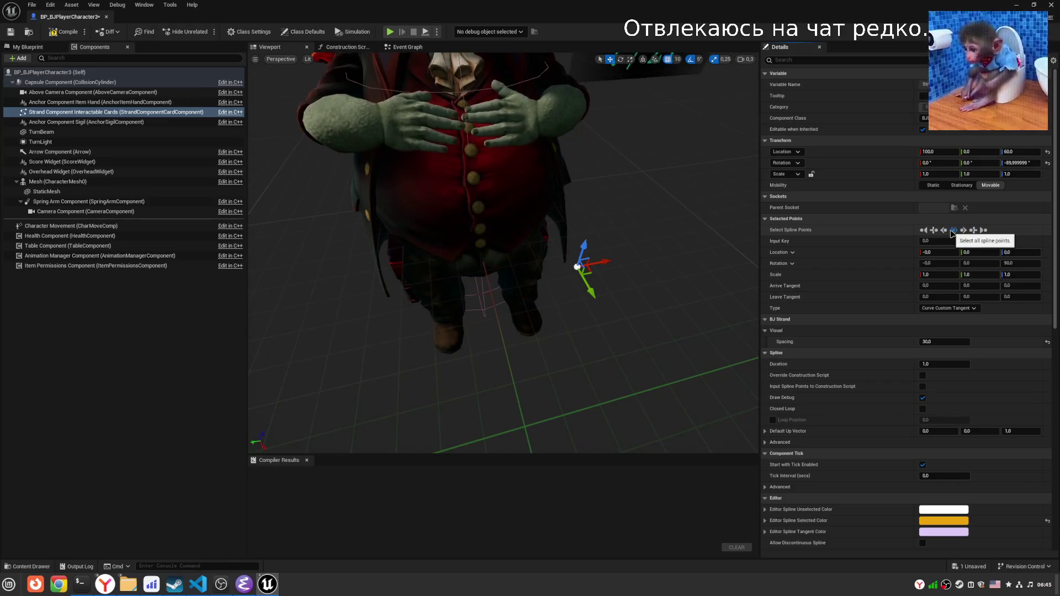
drag(594, 267, 439, 280)
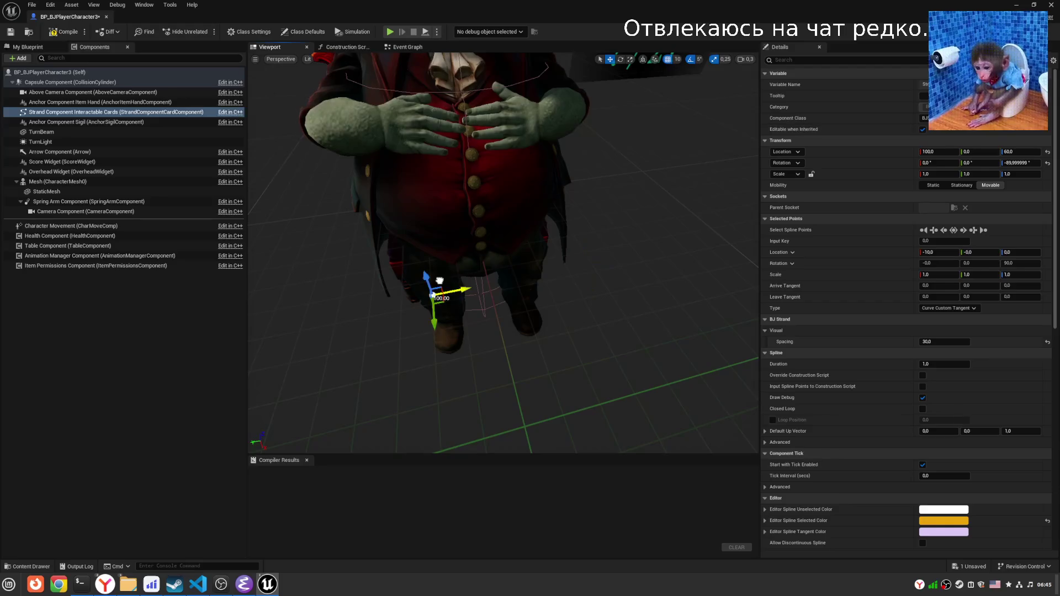
key(ctrl+z)
key(ctrl+y)
key(f)
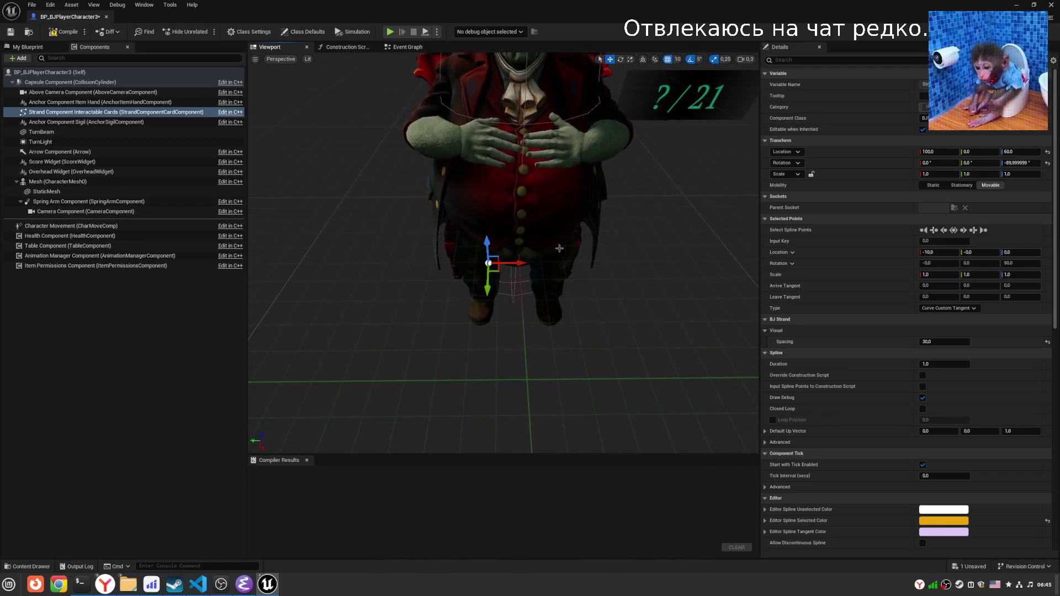
Move the last spline point to X -10 and compile the blueprint.
click(922, 232)
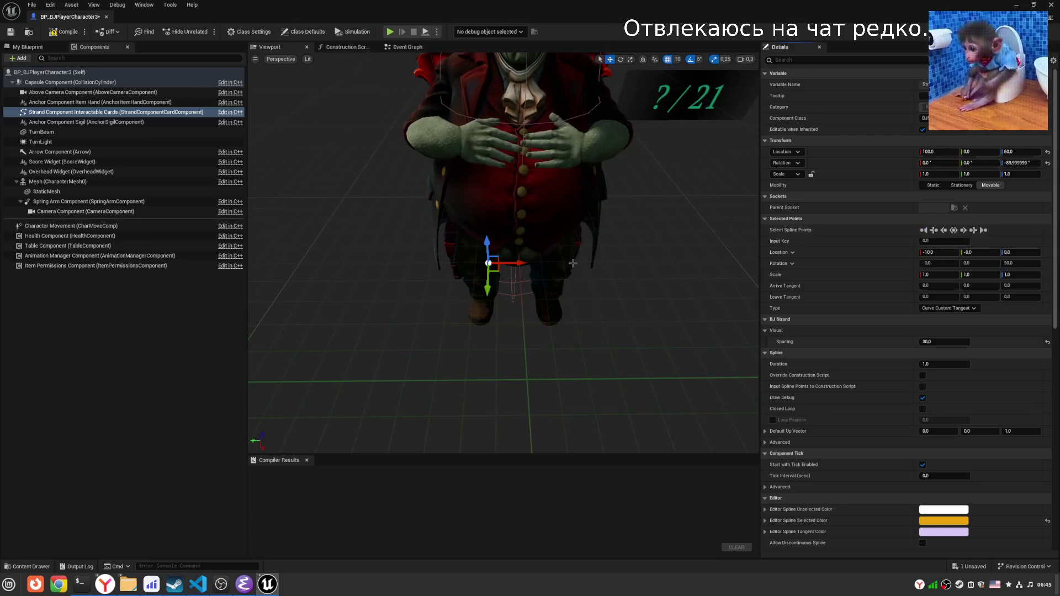
mouse_move(517, 263)
mouse_down()
mouse_move(461, 264)
mouse_move(517, 263)
mouse_up()
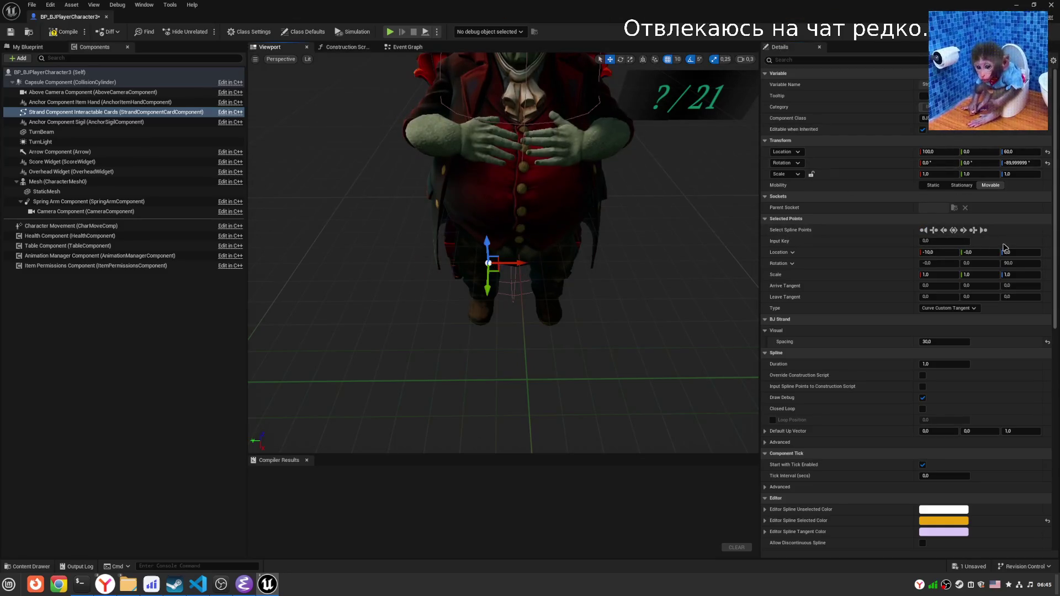
click(988, 234)
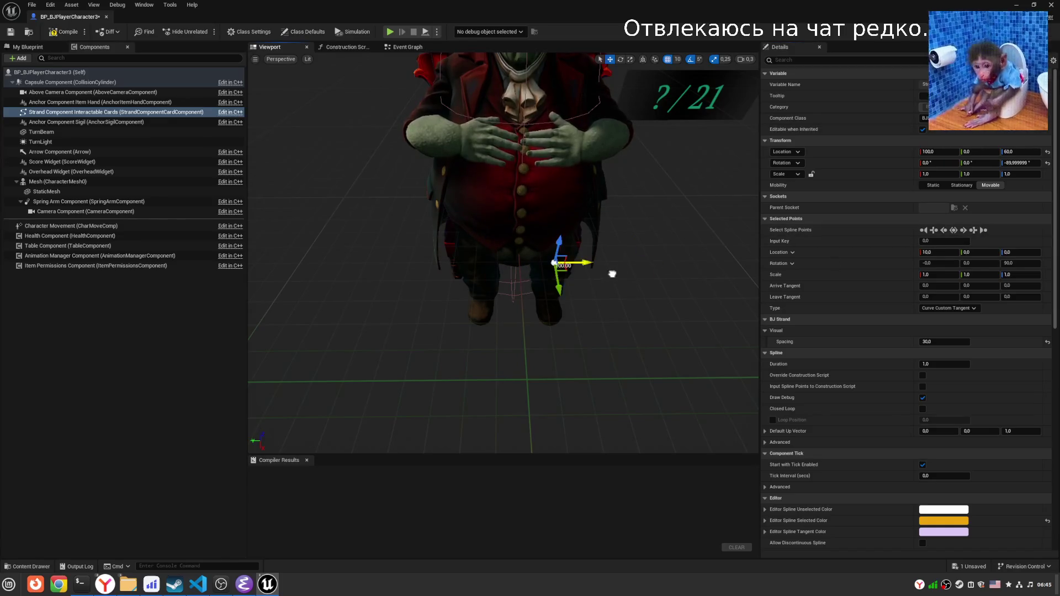
drag(580, 259, 511, 263)
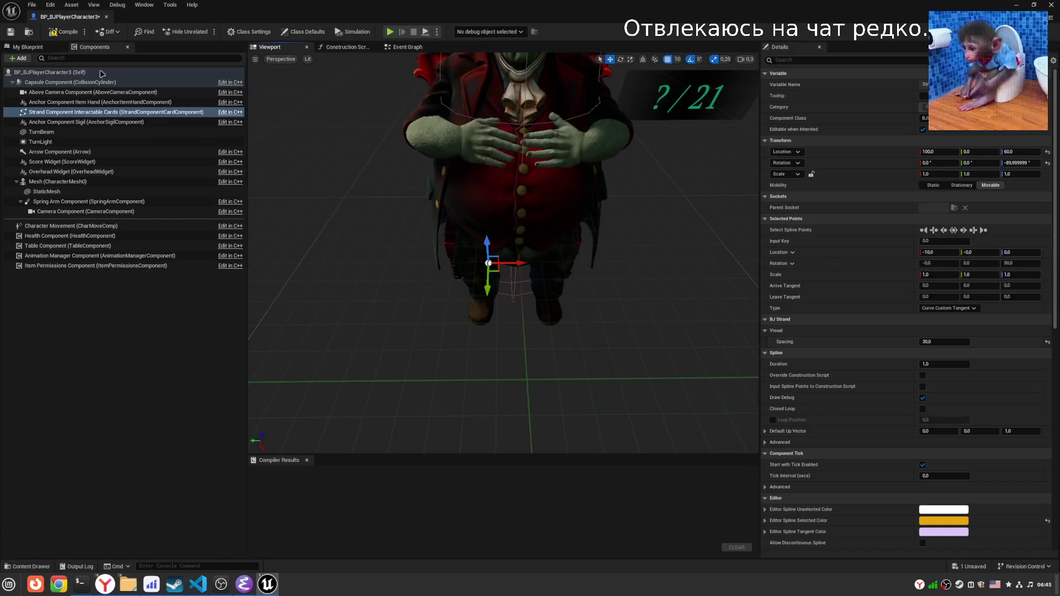
click(65, 34)
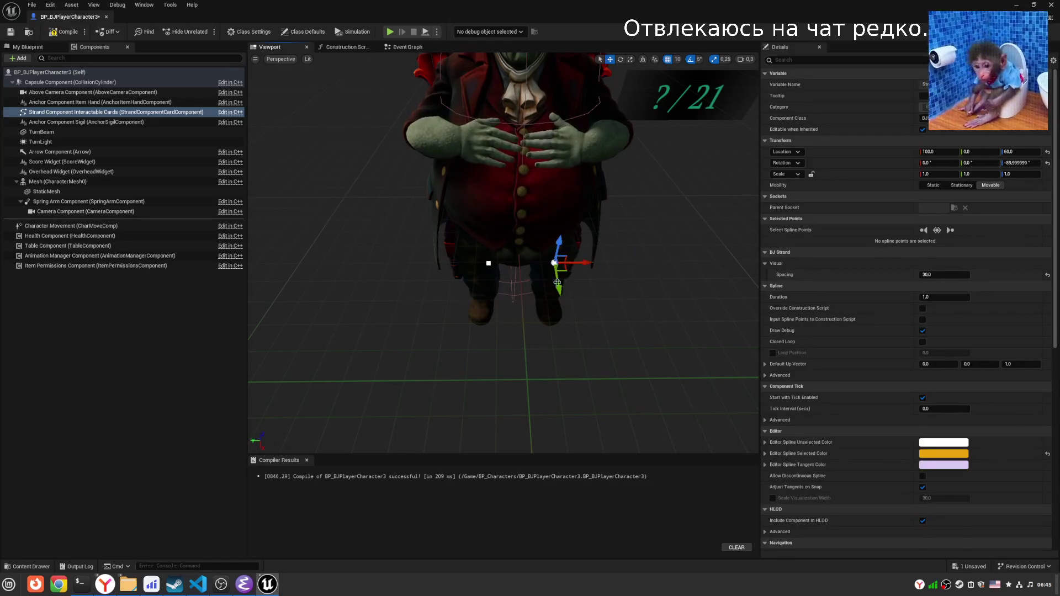
Reselect the left spline point and orbit the view around the character.
click(490, 264)
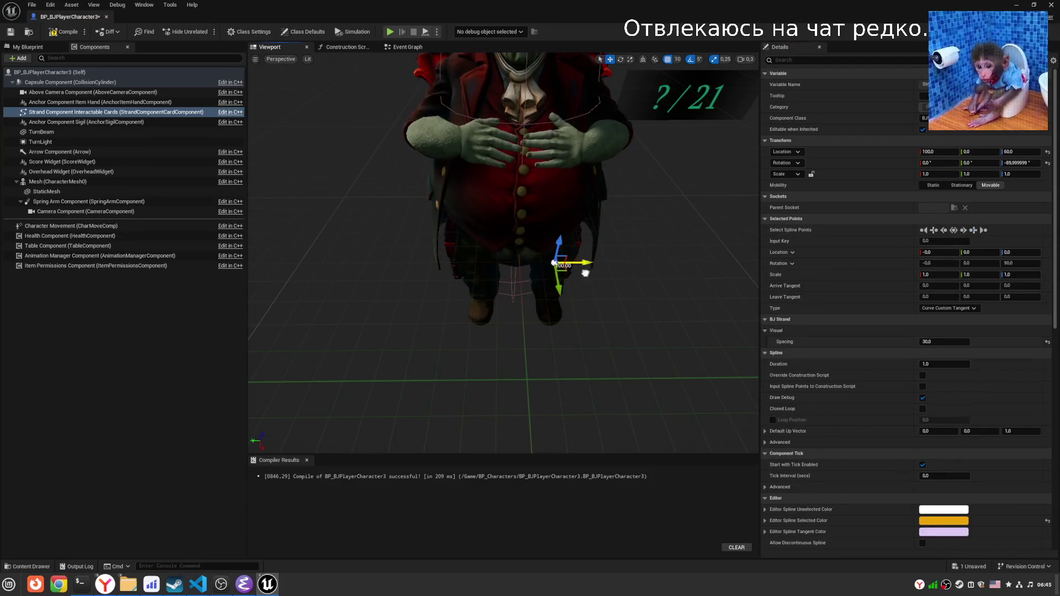
click(546, 282)
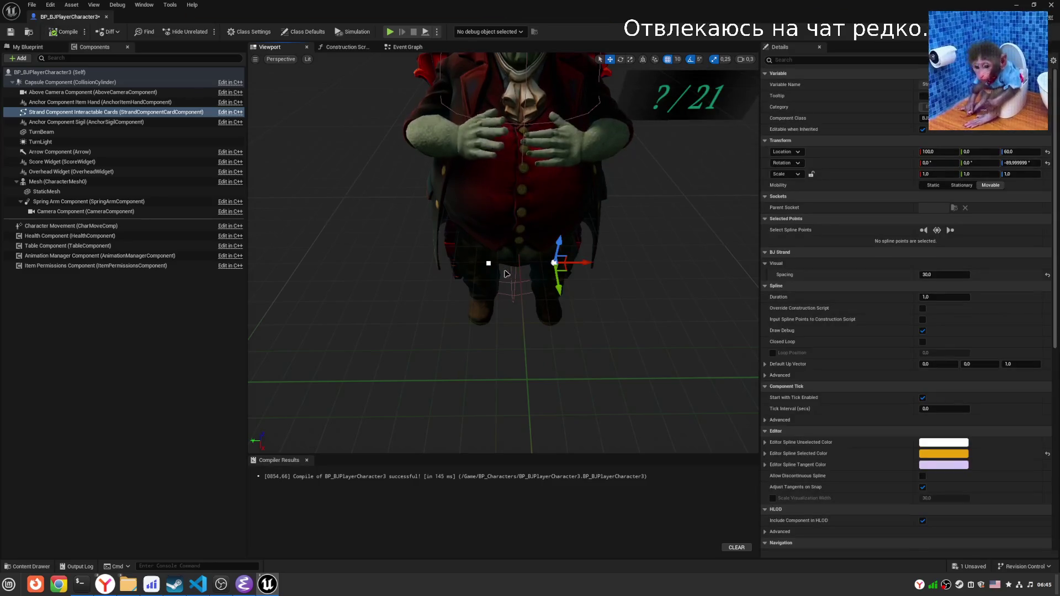
click(924, 230)
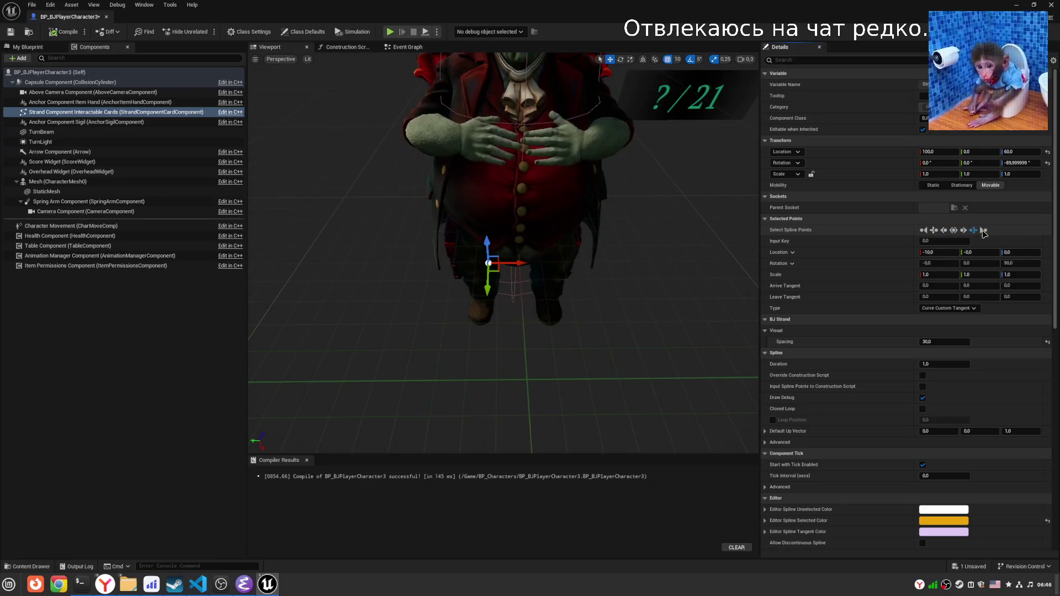
drag(469, 265, 619, 272)
key(alt+Tab)
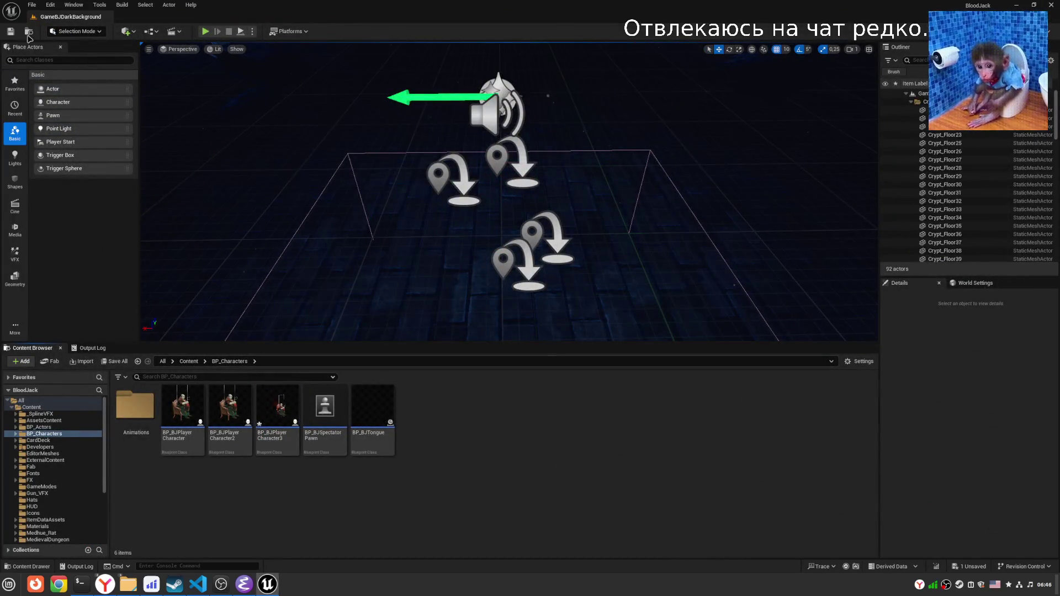
Save all unsaved assets, then reopen BP_BJPlayerCharacter3 from the Content Browser.
click(32, 5)
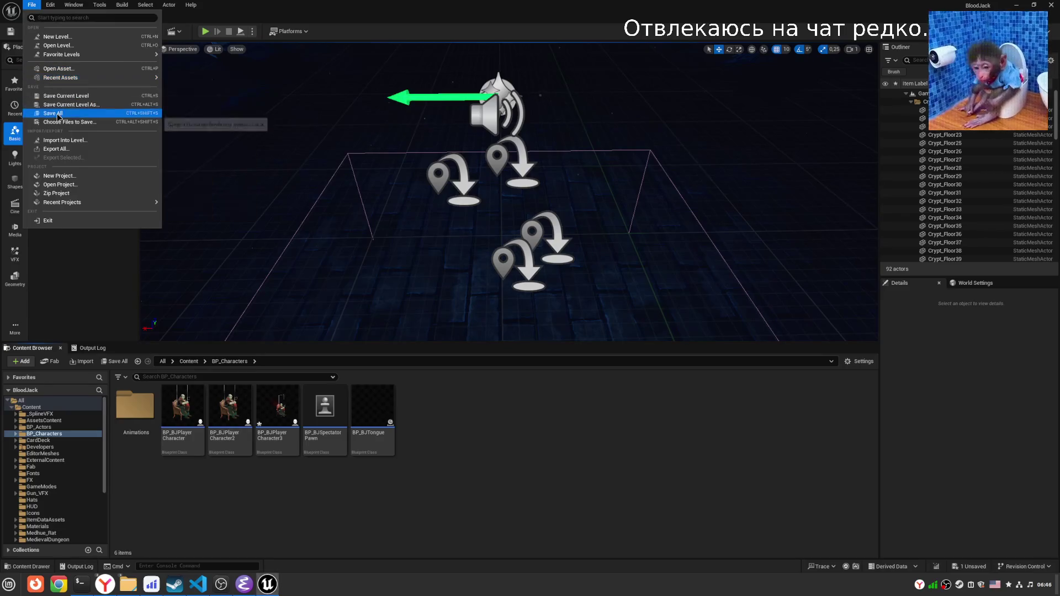
key(Escape)
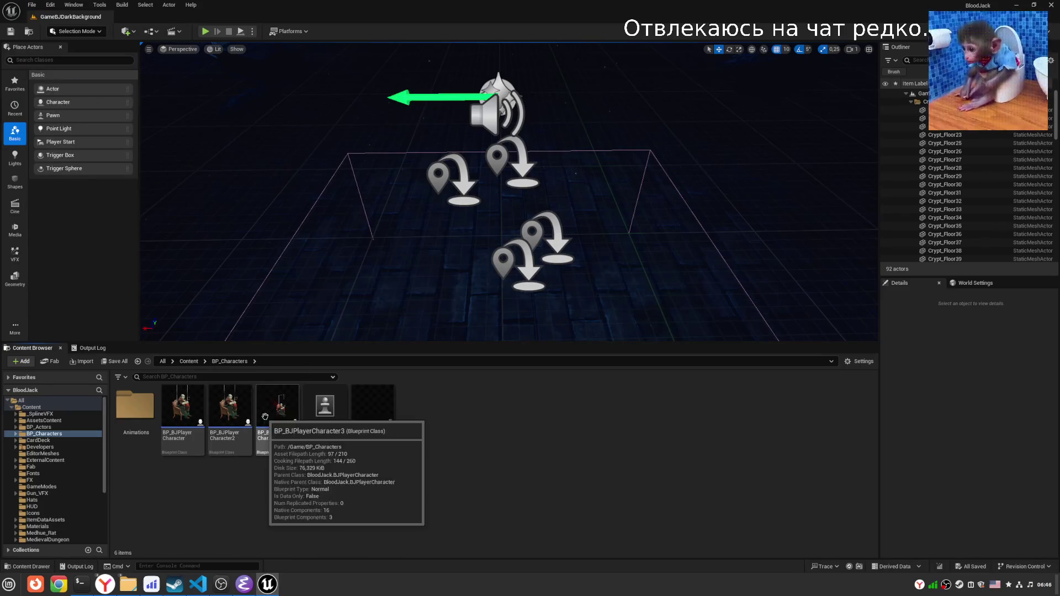
click(271, 417)
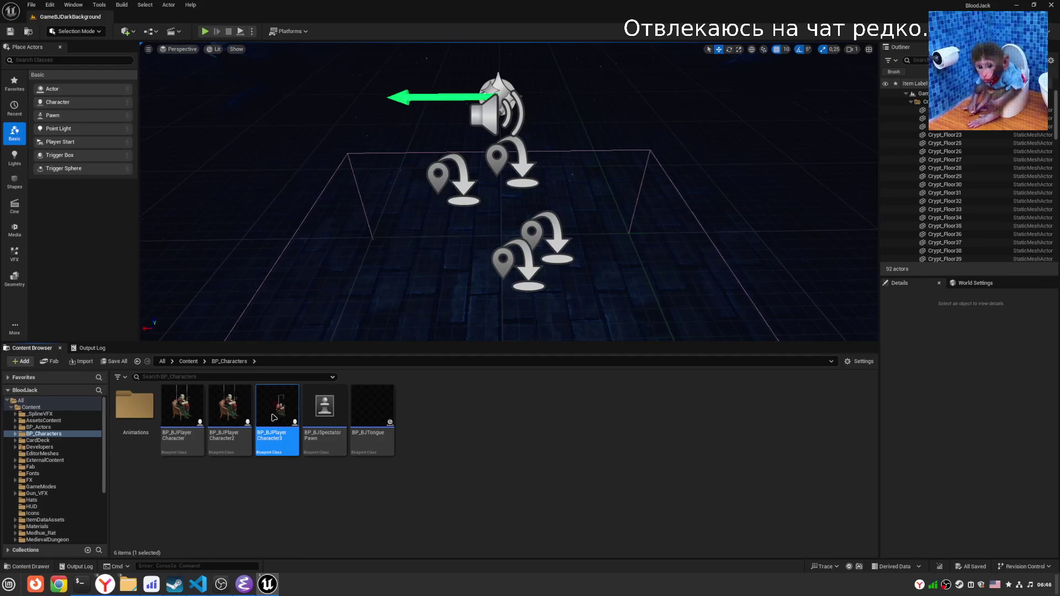
double_click(269, 421)
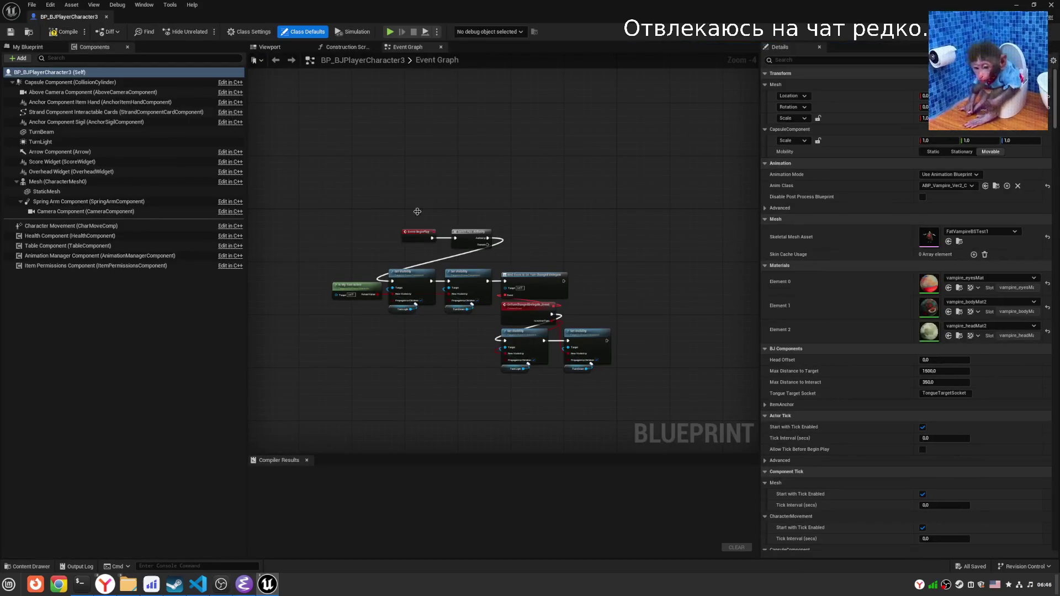
In the Viewport, drag the Strand Component to Y -10 so it sits at 100, -10, 60.
click(281, 48)
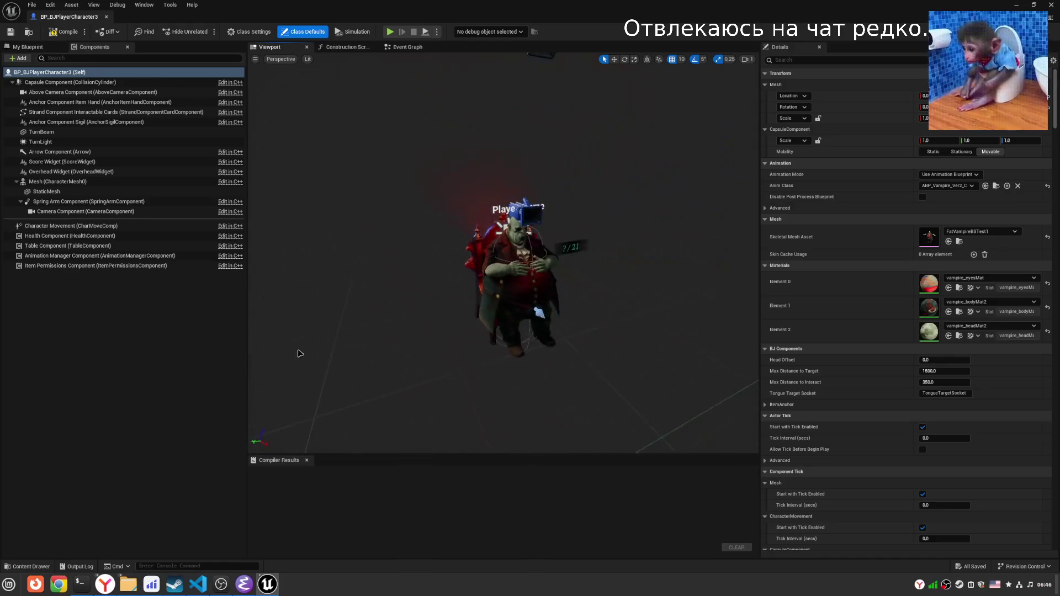
click(110, 112)
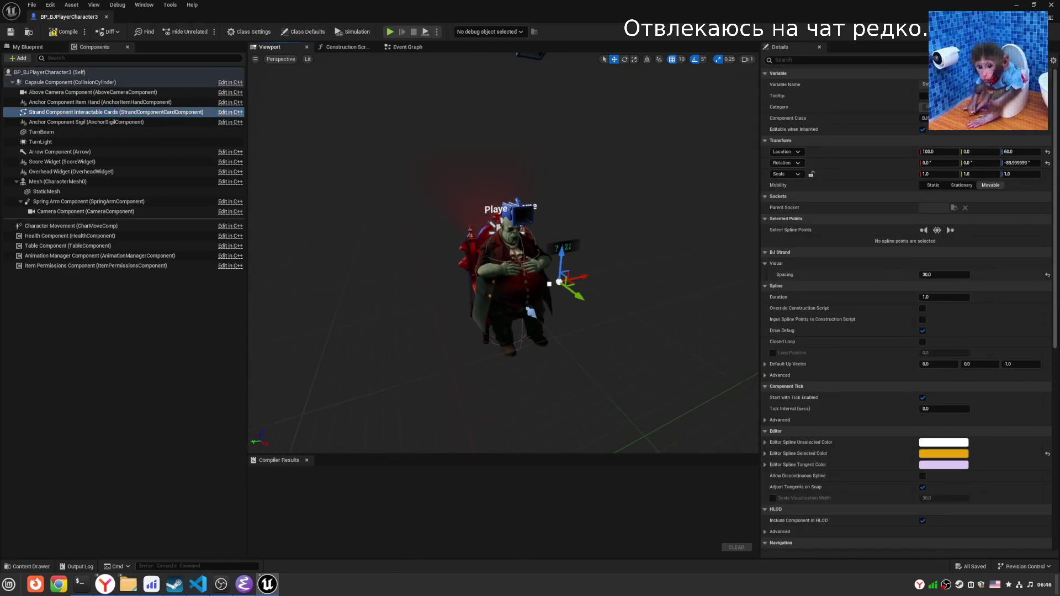
key(f)
drag(494, 270, 531, 281)
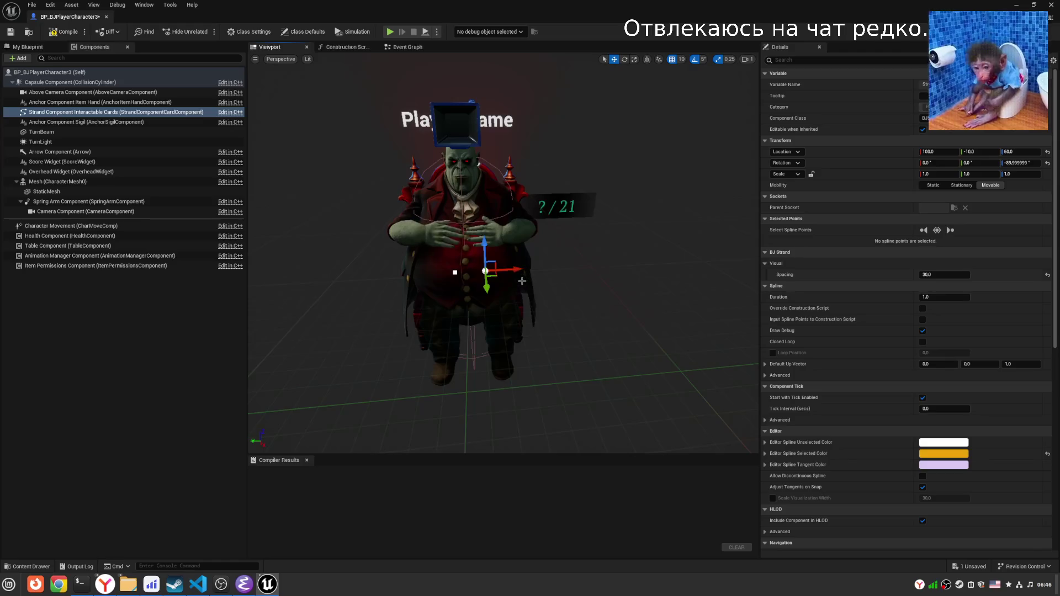
click(455, 272)
key(f)
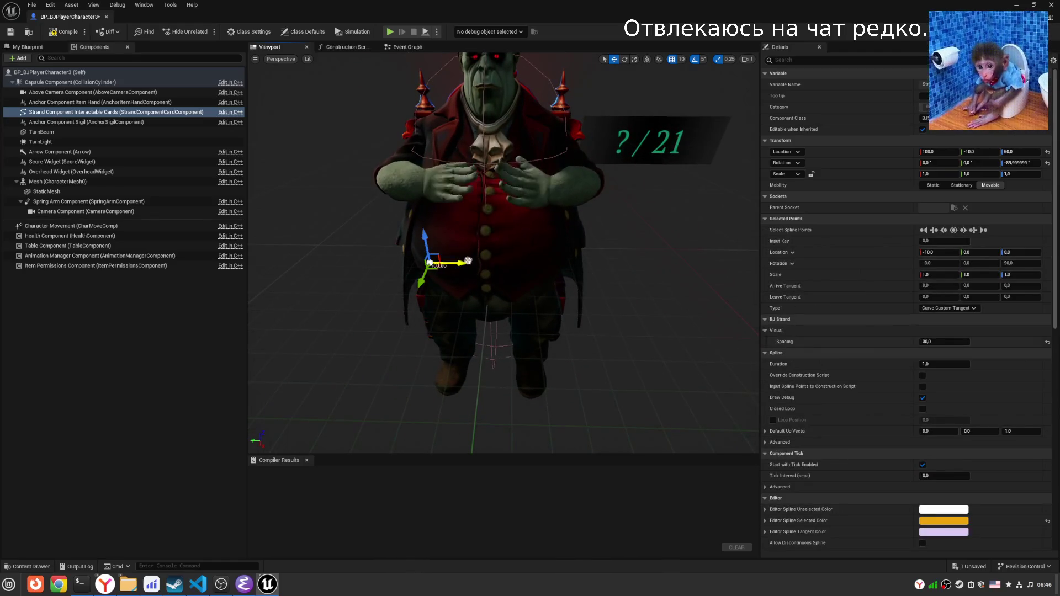
click(468, 261)
click(122, 112)
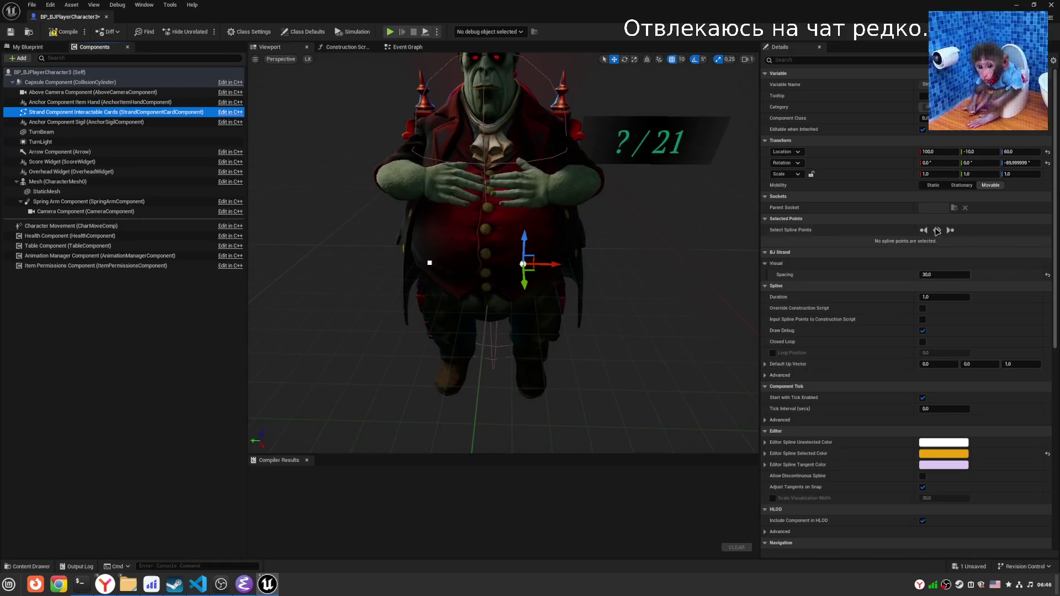
Select all points of the strand spline and set the point's Input Key to 0.1.
click(837, 60)
text(dd)
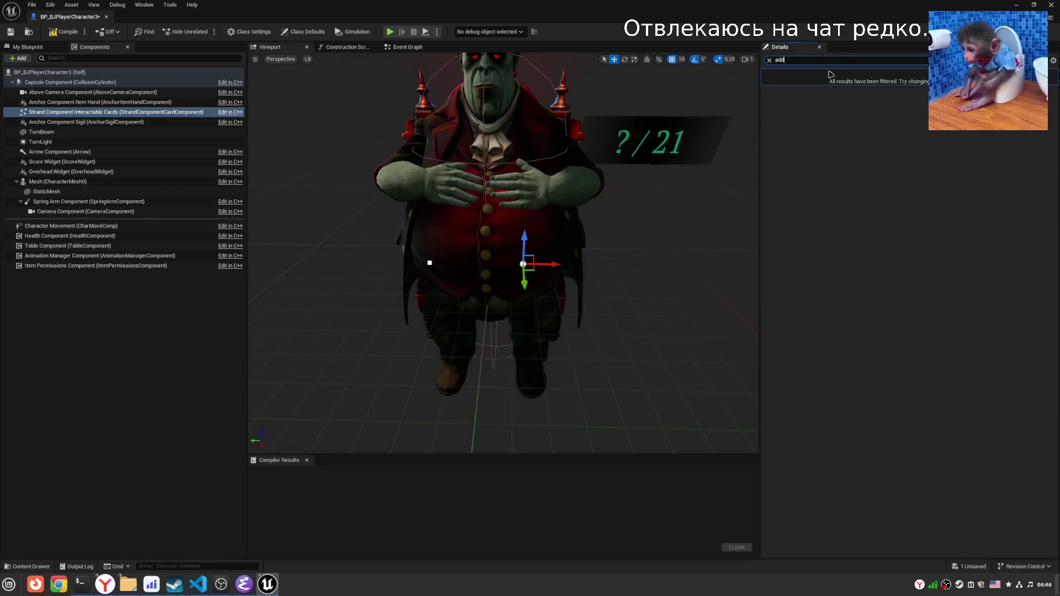
text(spline)
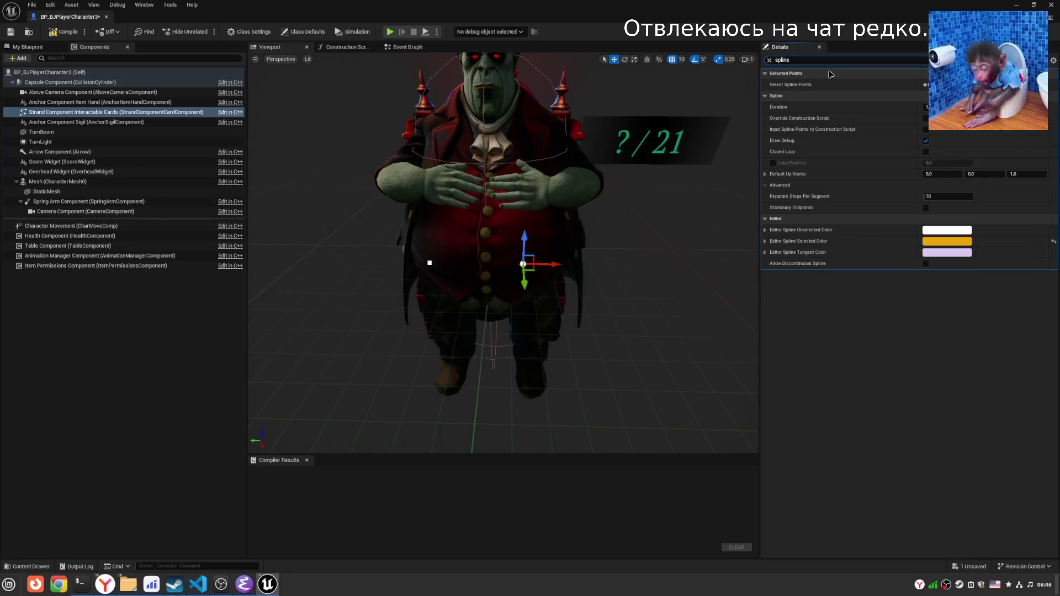
key(BackSpace)
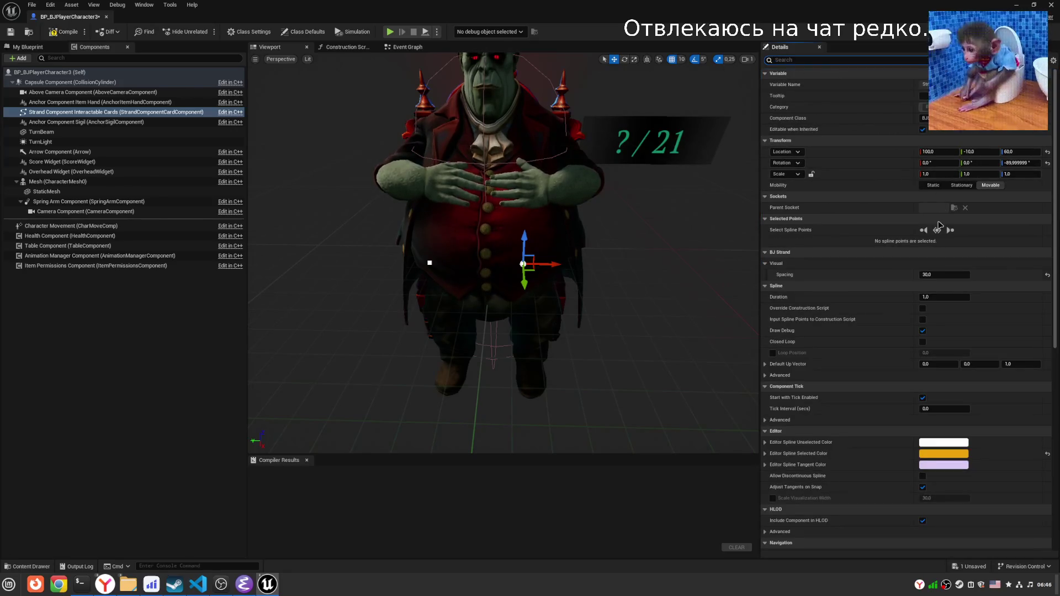
click(937, 230)
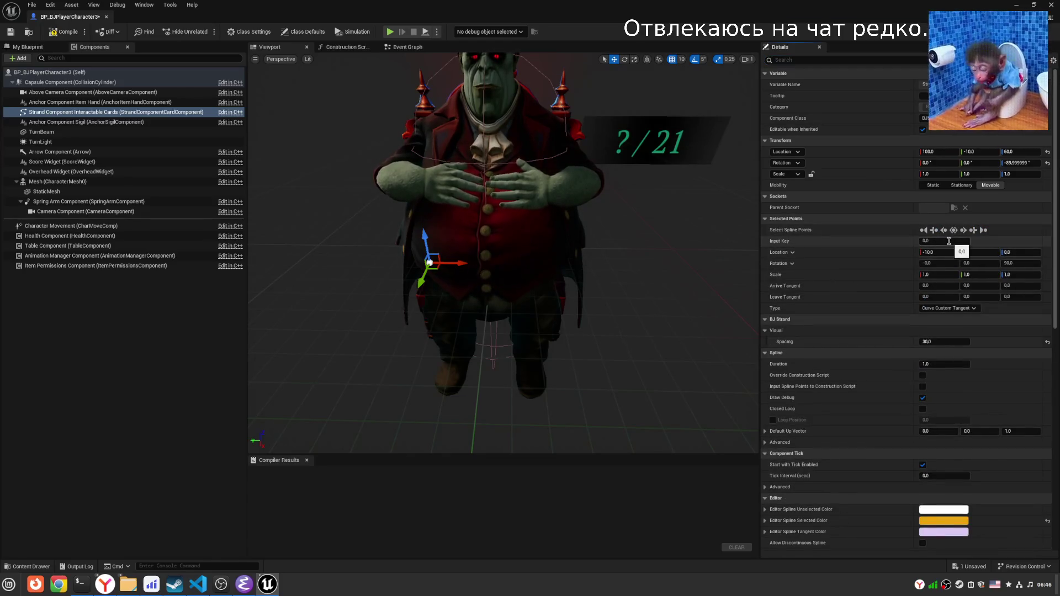
click(958, 241)
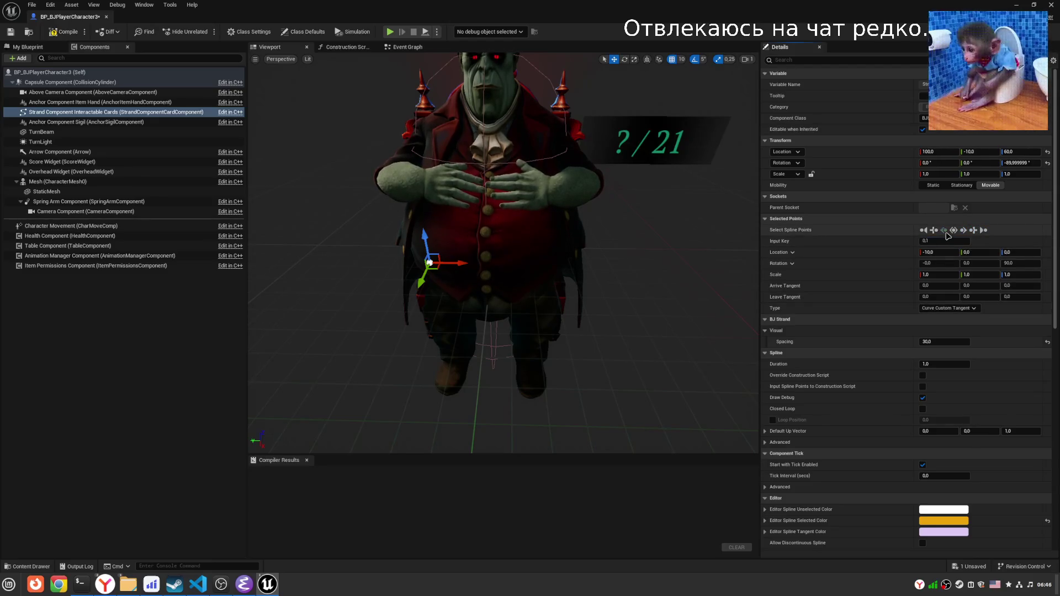
Switch the spline point type to Linear and back to CurveCustomTangent.
click(951, 309)
click(951, 308)
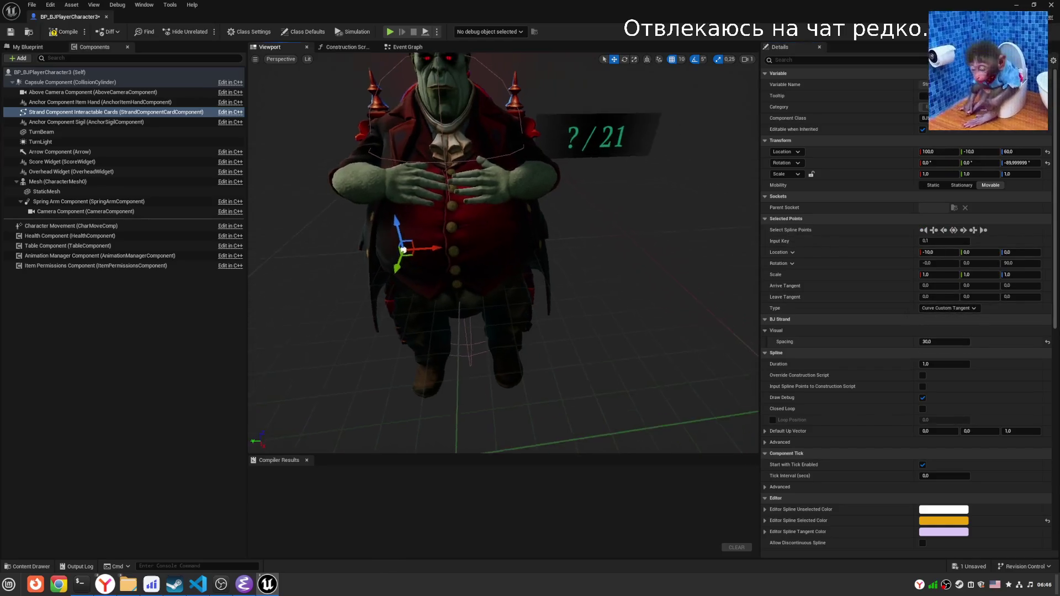
mouse_move(461, 263)
mouse_down()
mouse_move(497, 262)
mouse_move(324, 267)
mouse_up()
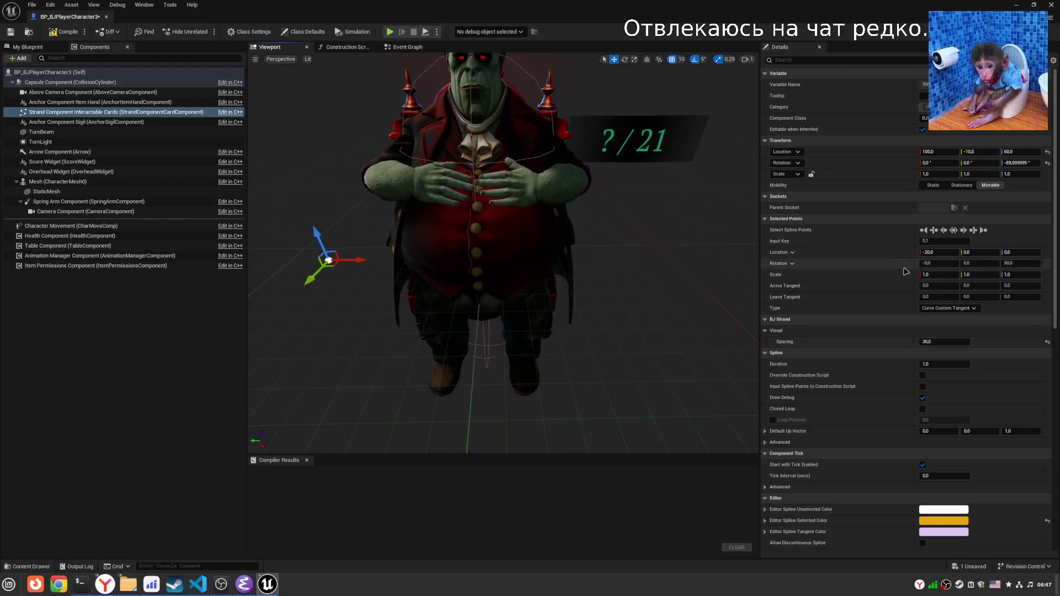
click(964, 309)
click(951, 317)
click(949, 308)
click(936, 348)
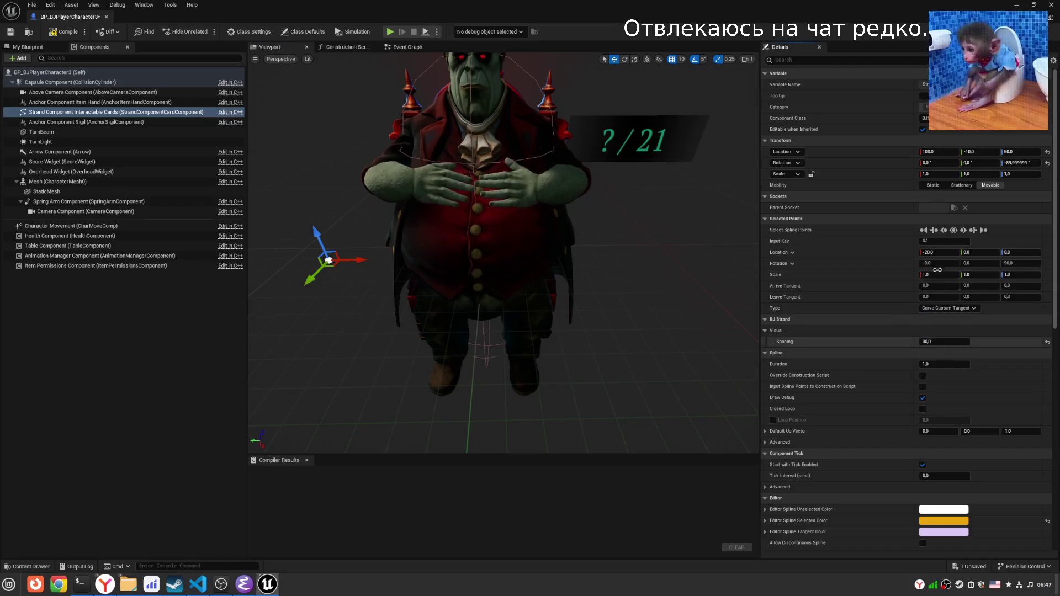
Set the point's Input Key to 0, slide it to X 0, then compile and save.
click(940, 240)
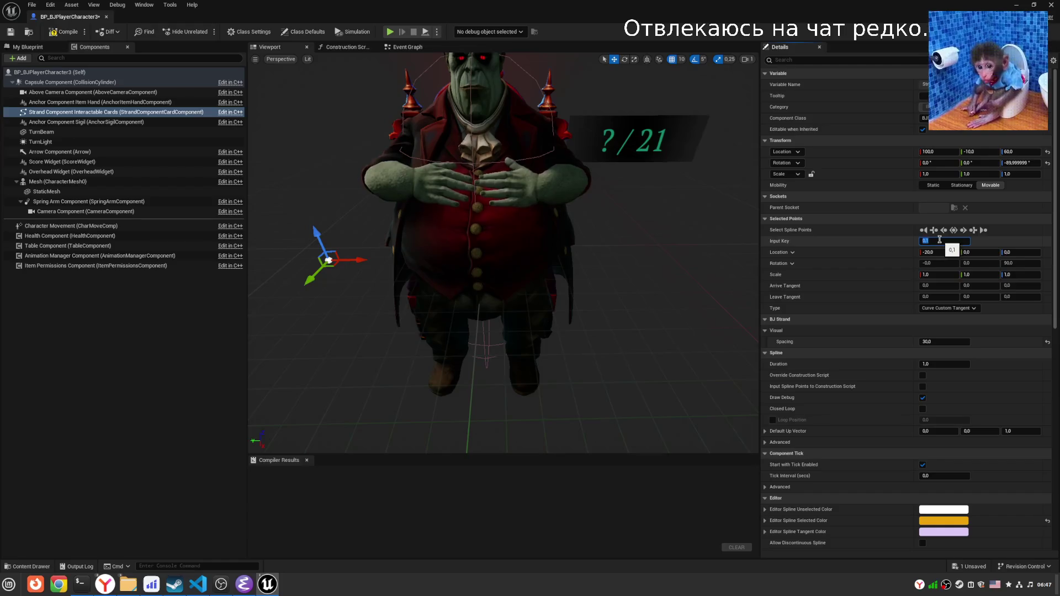
text(0)
key(Return)
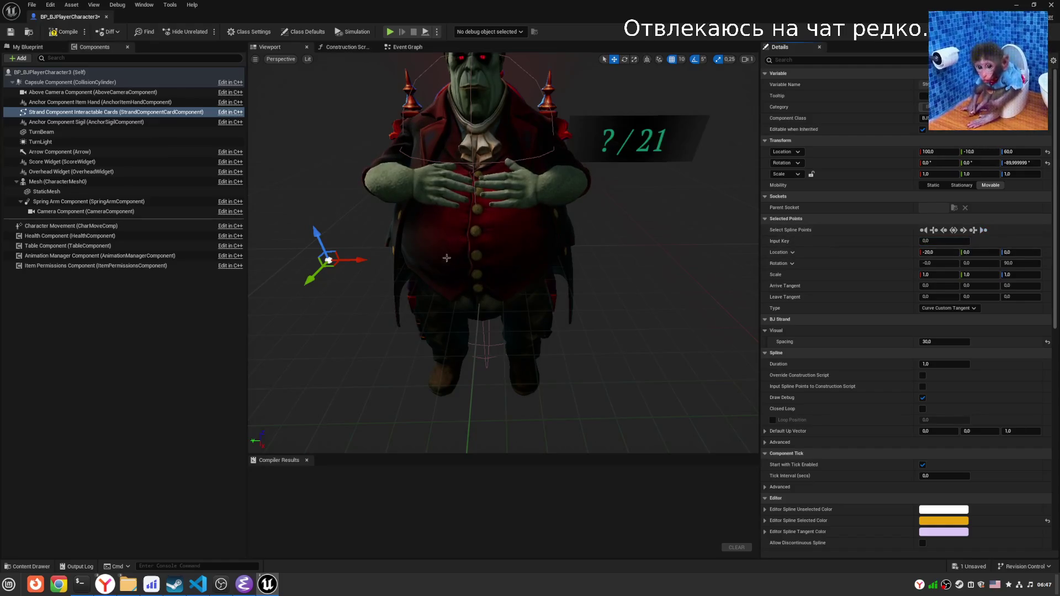
drag(356, 259, 555, 265)
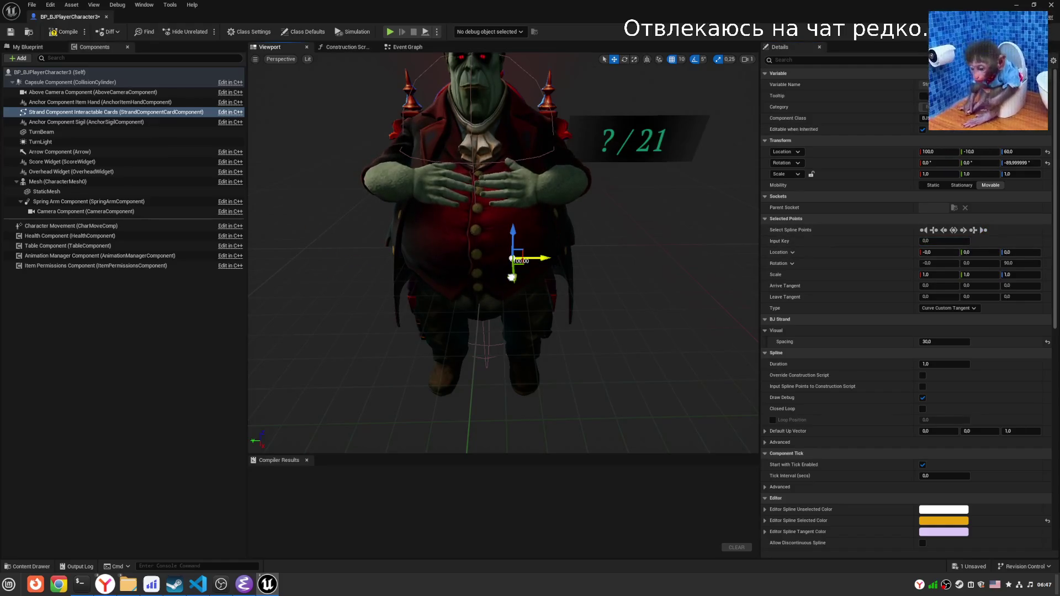
click(63, 31)
click(10, 33)
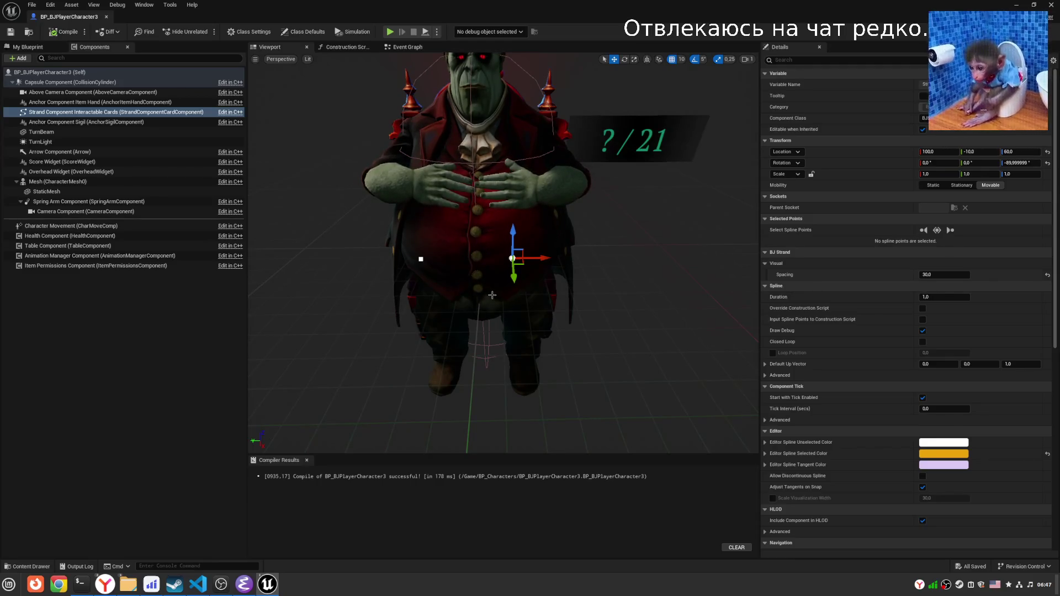
Add a Spline component found by searching 'spline', and look over its Details panel.
click(24, 58)
text(s)
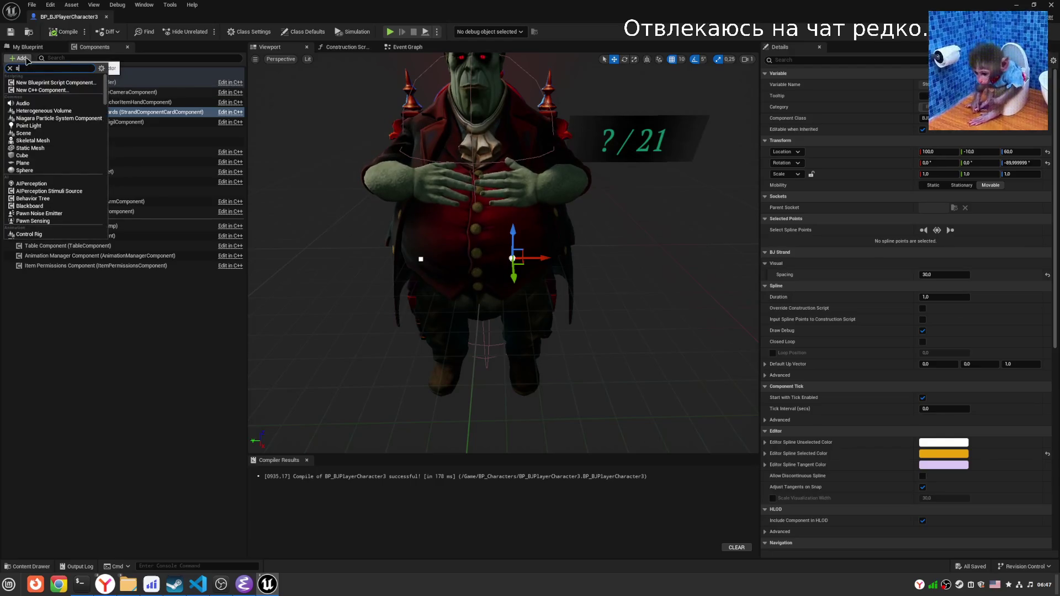
text(pline)
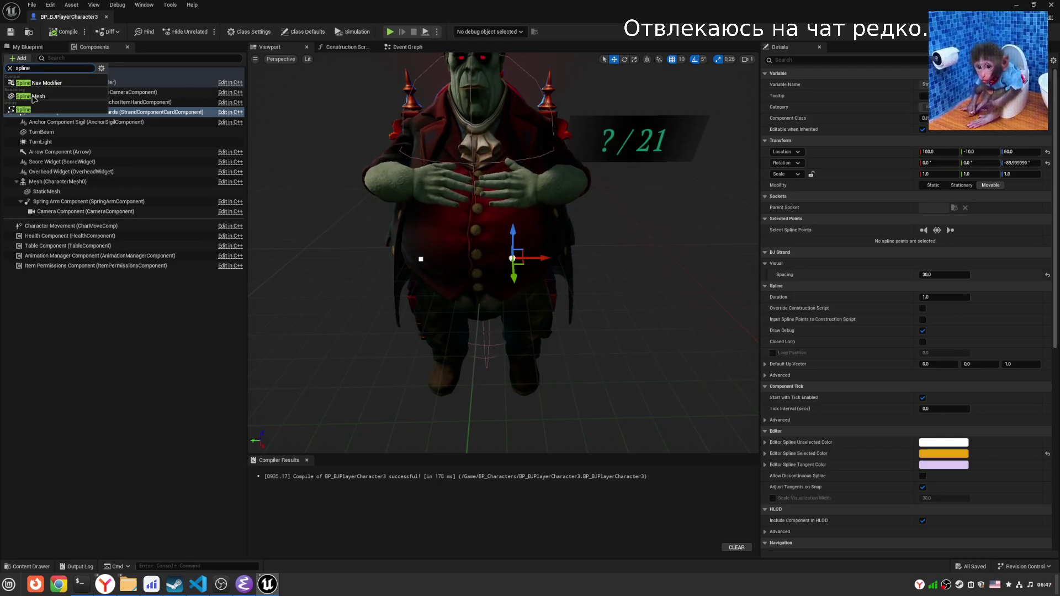
click(24, 109)
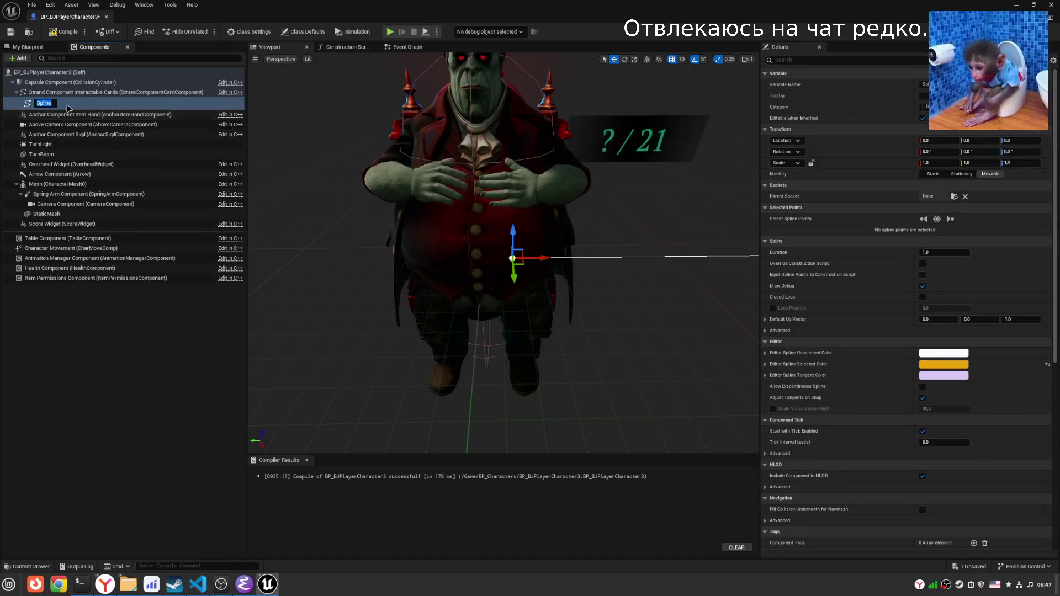
right_click(46, 103)
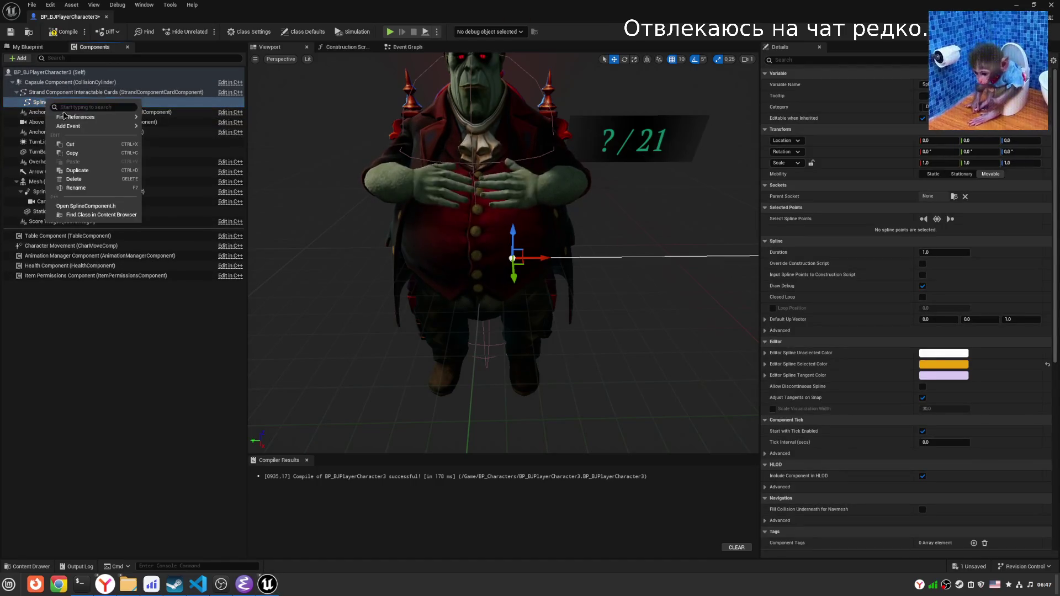
click(768, 76)
click(768, 77)
right_click(793, 48)
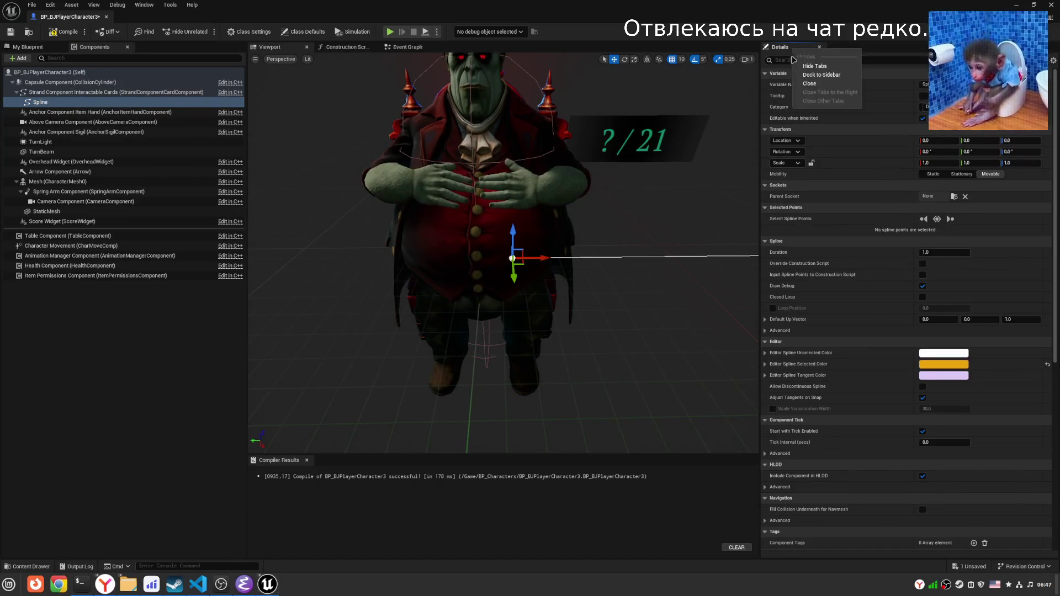
click(825, 97)
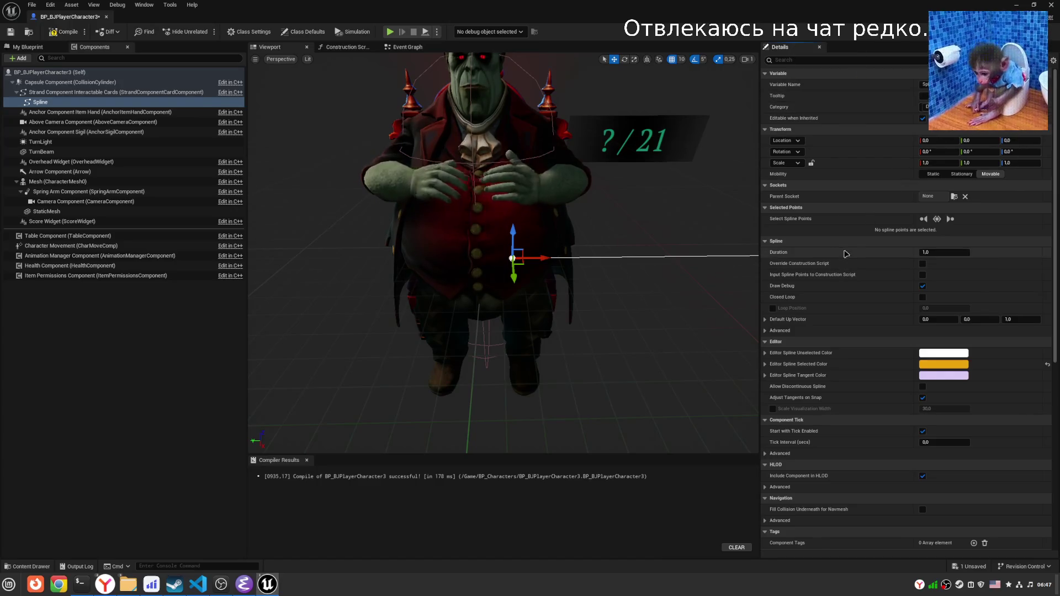
Browse the context menus of the Details panel, Strand component and spline point without changes.
right_click(842, 210)
click(794, 245)
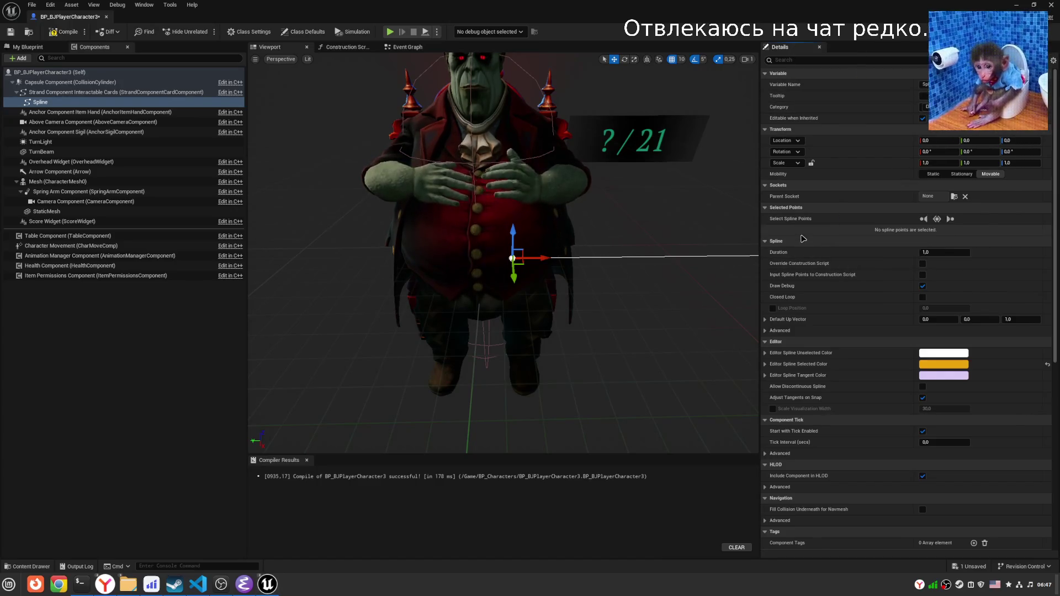
right_click(794, 245)
click(812, 286)
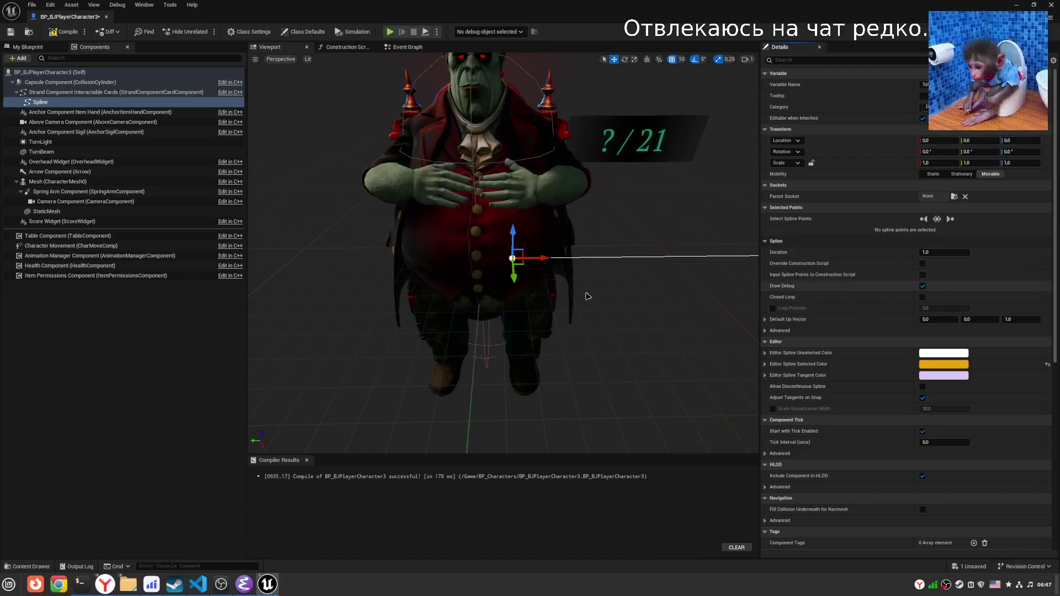
click(53, 92)
click(39, 101)
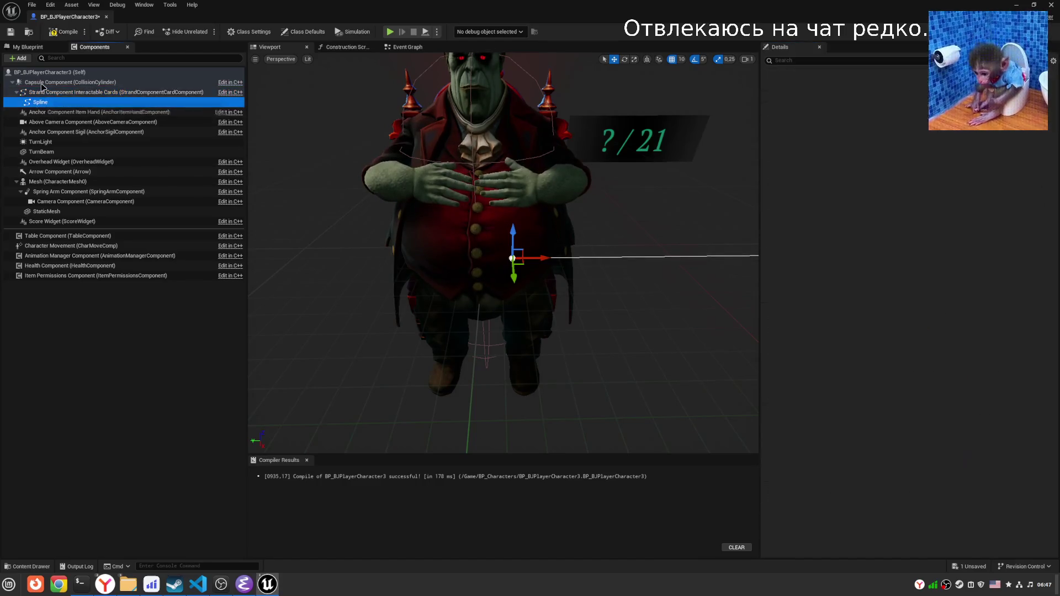
click(54, 92)
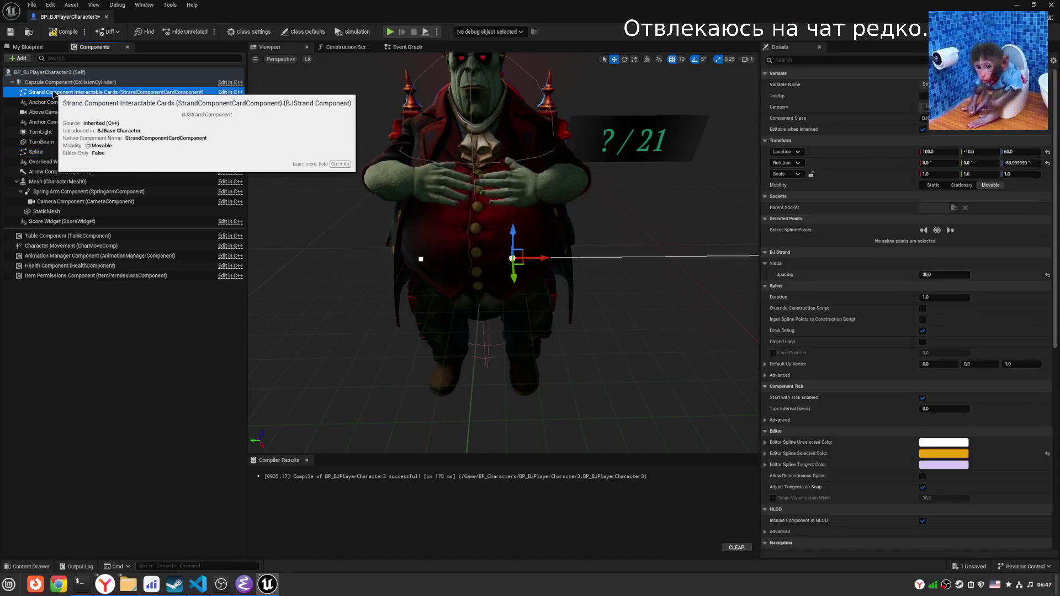
right_click(54, 94)
key(Escape)
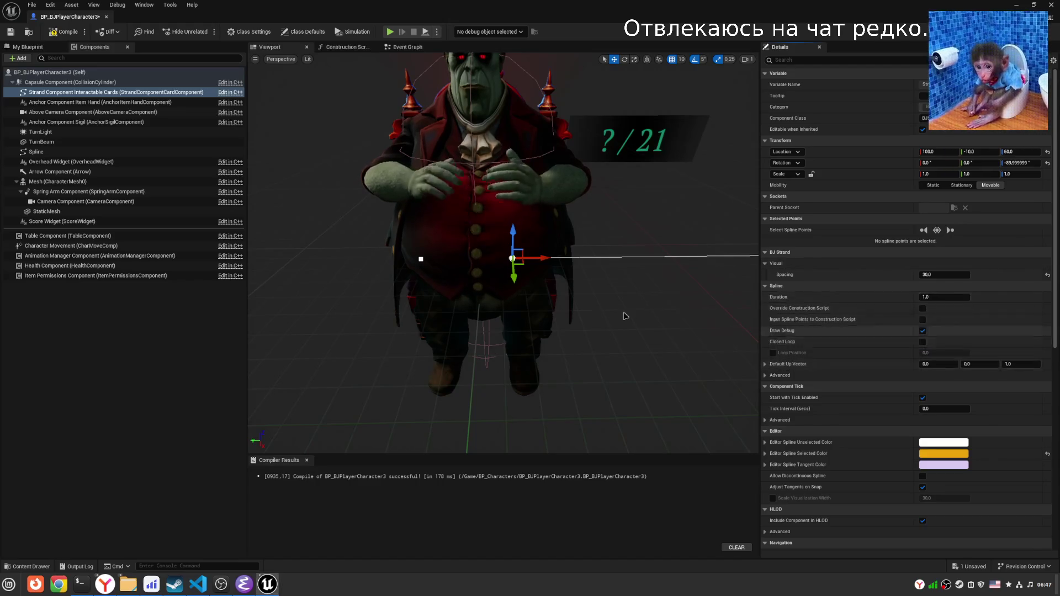
mouse_move(499, 266)
mouse_down()
mouse_move(414, 266)
mouse_move(499, 266)
mouse_up()
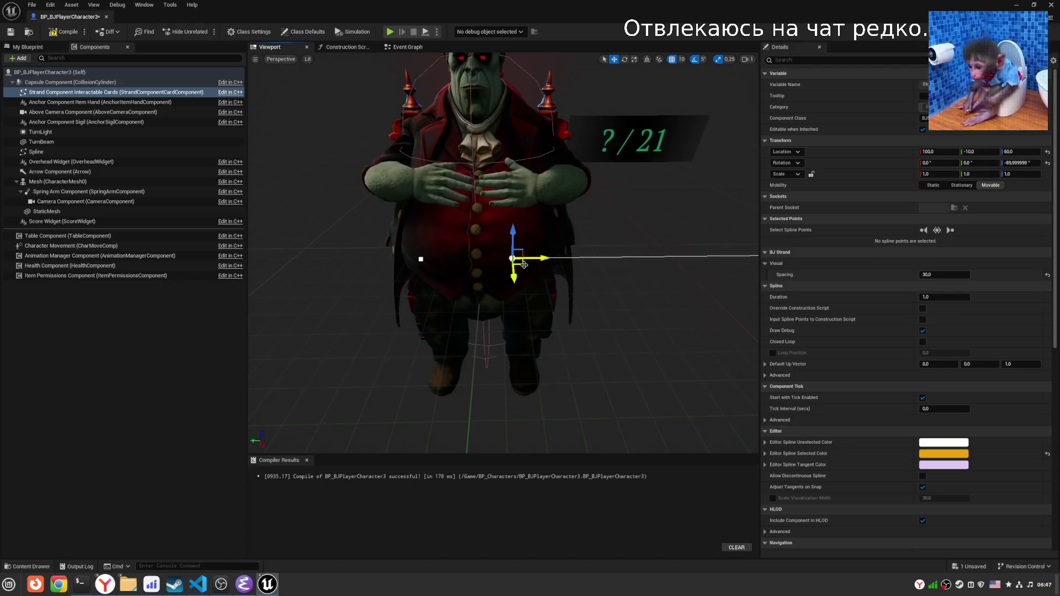
click(611, 258)
right_click(613, 259)
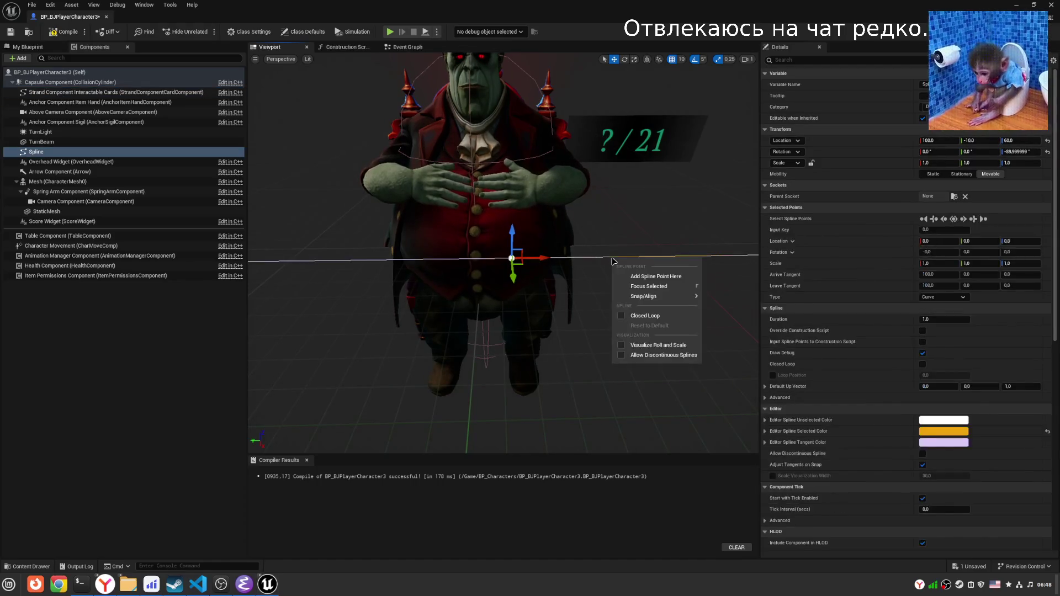
key(Escape)
Paste a Spline copy under Strand, undo the pasted Spline1, and reselect Spline.
right_click(62, 153)
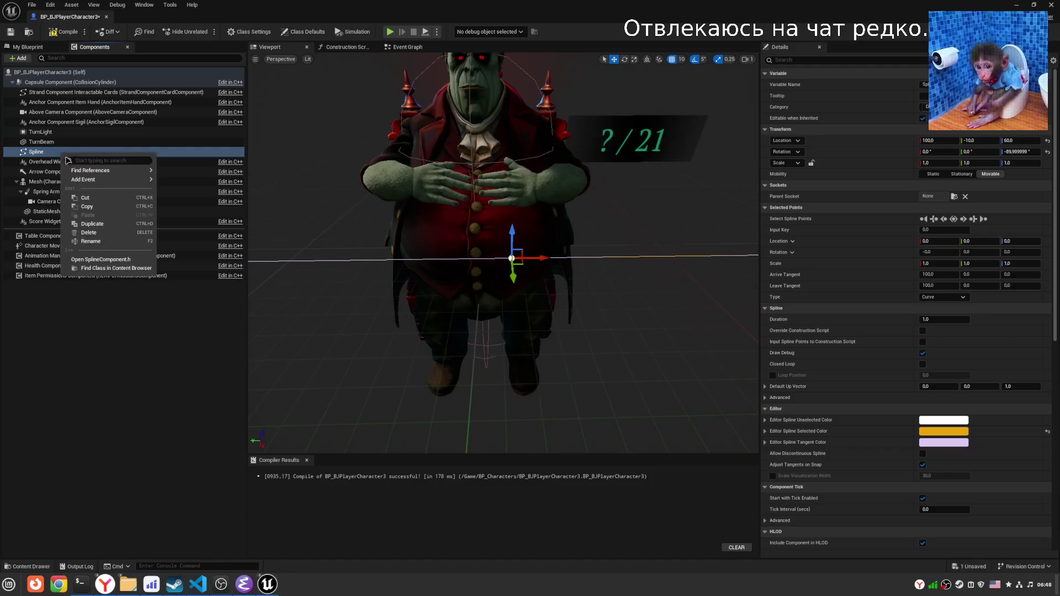
click(88, 207)
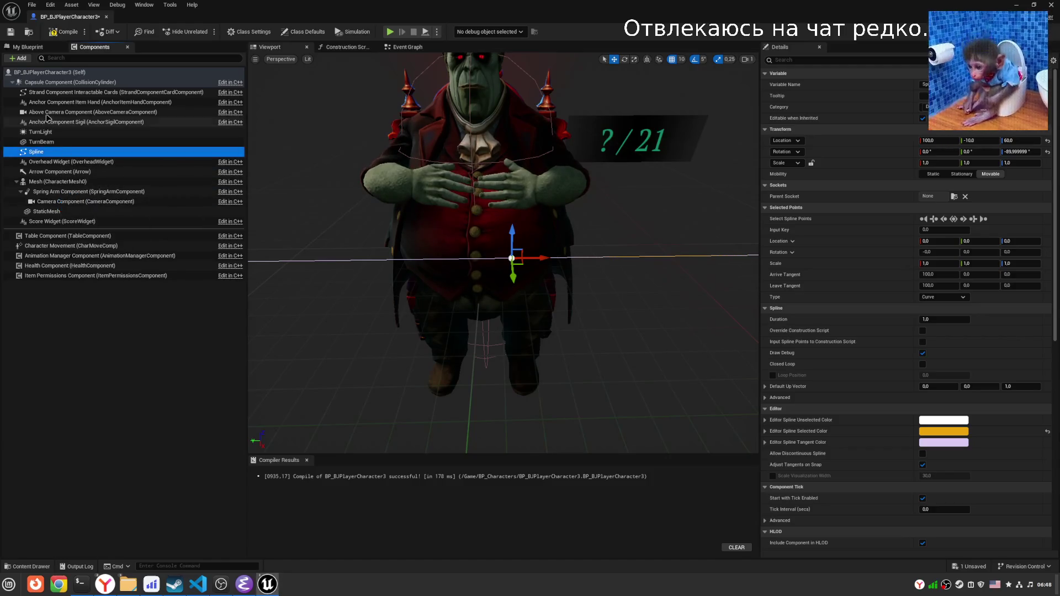
click(58, 92)
right_click(61, 94)
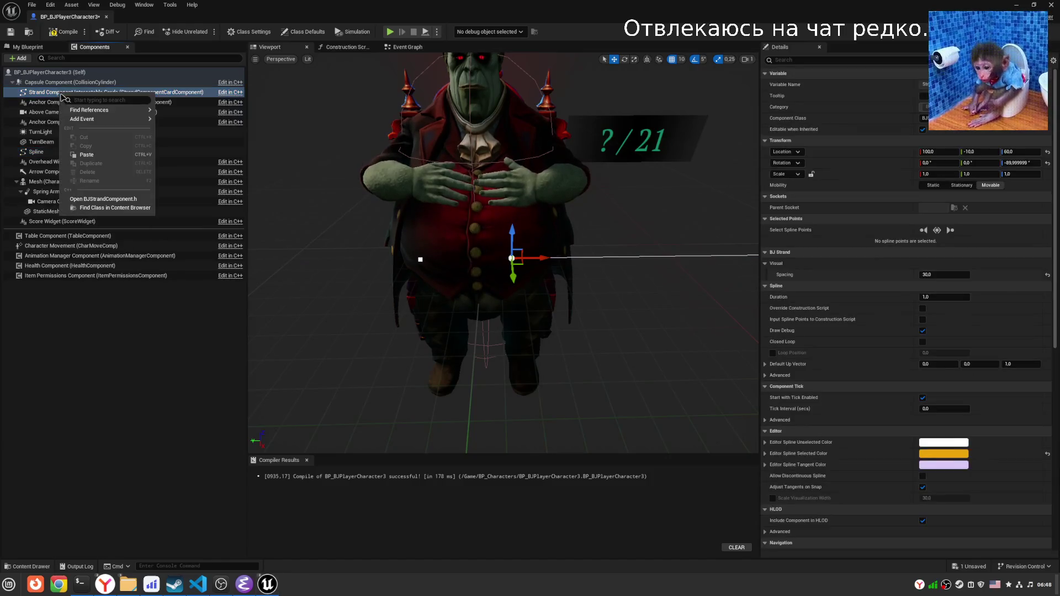
click(96, 159)
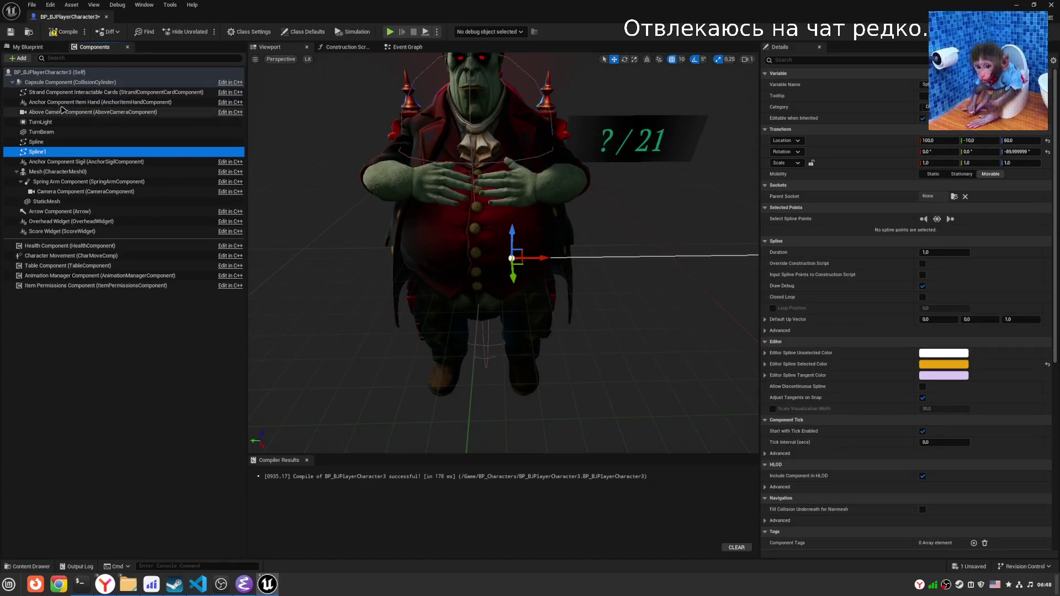
click(45, 152)
key(BackSpace)
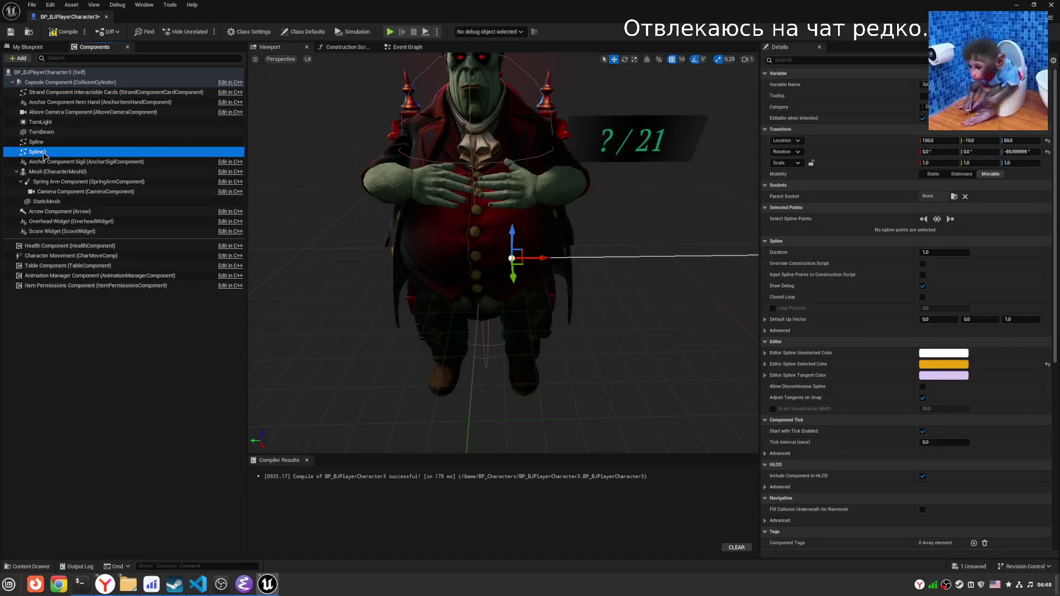
key(ctrl+z)
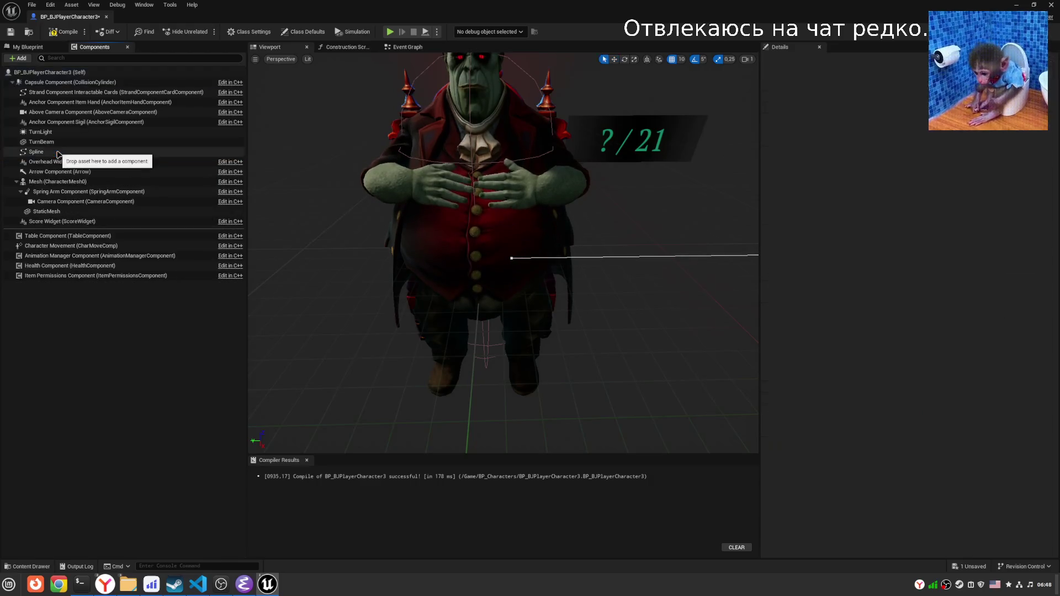
click(56, 154)
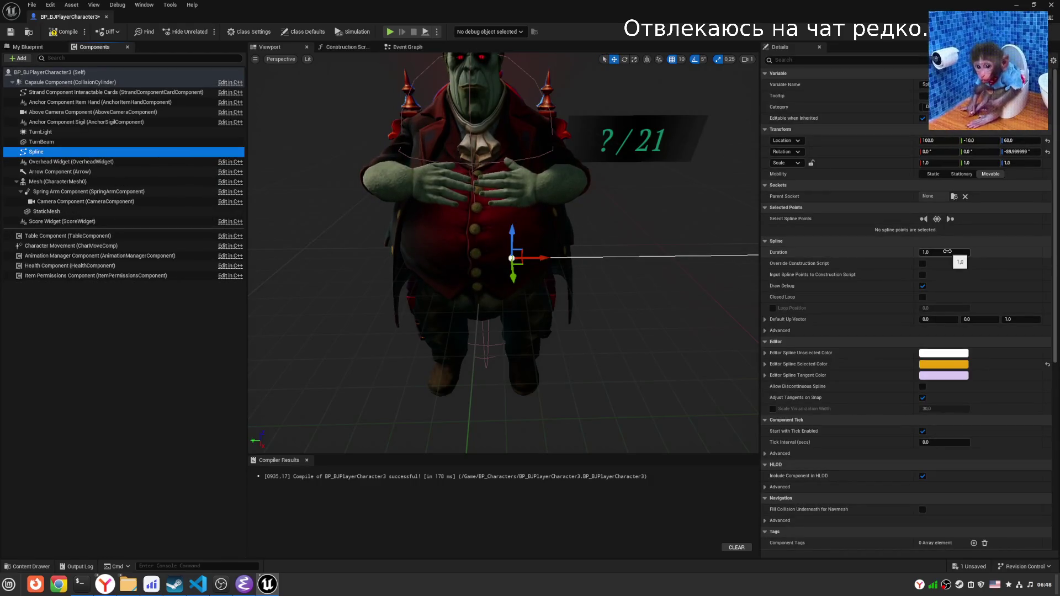
Collapse the Spline property category, then select and frame the Spline component.
right_click(811, 209)
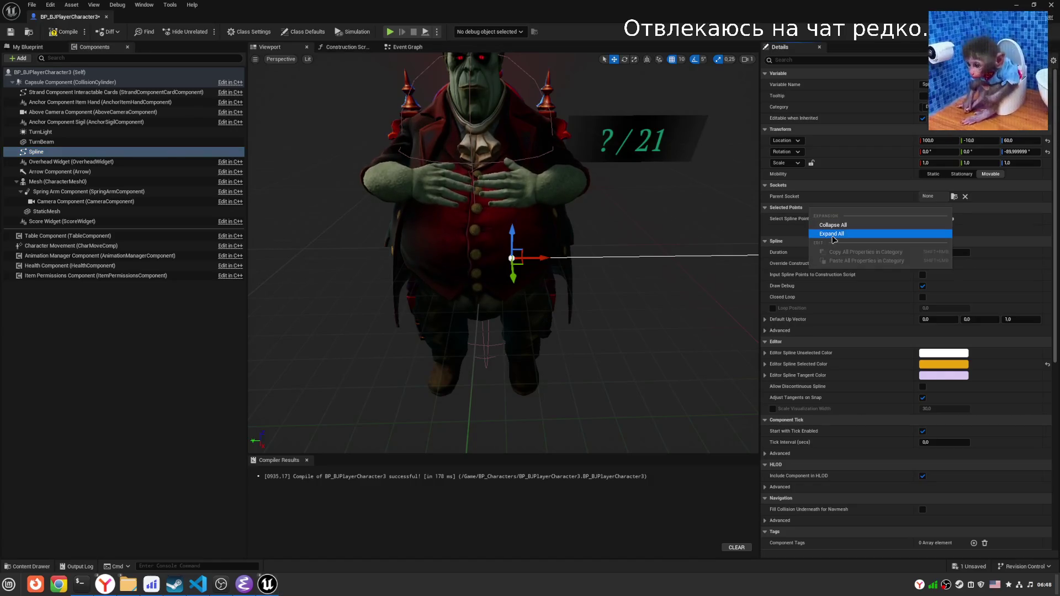
click(834, 234)
right_click(797, 224)
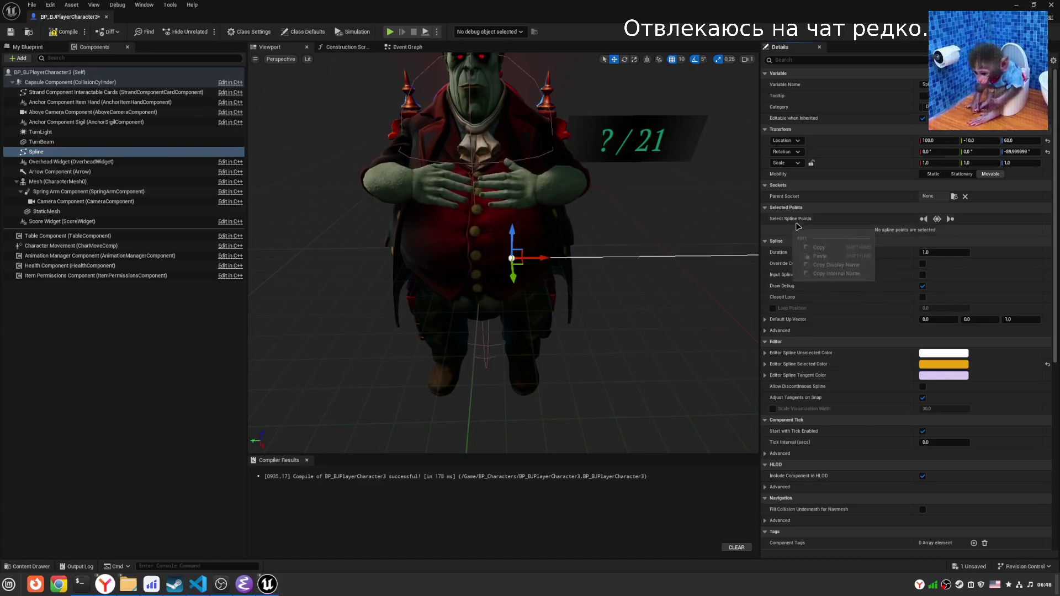
click(766, 242)
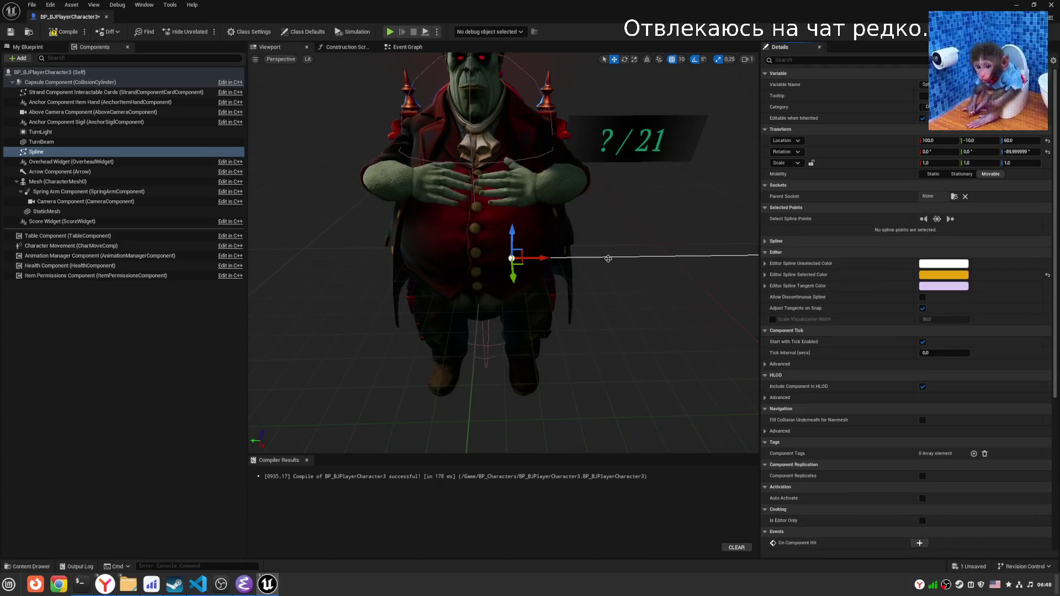
click(41, 152)
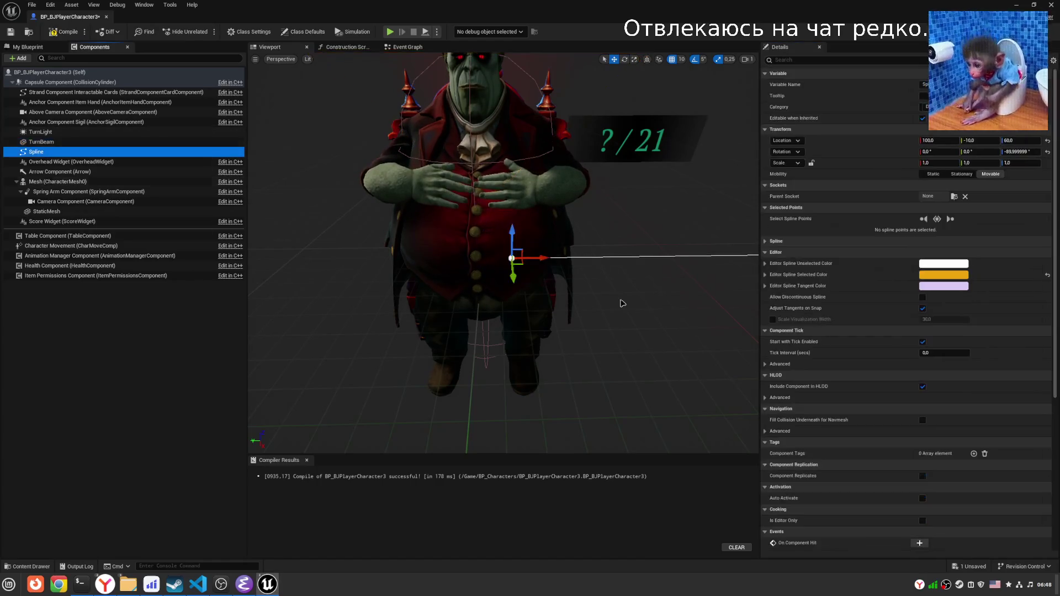
key(f)
Select a group of spline points and move them 100 units along X.
click(950, 219)
click(943, 219)
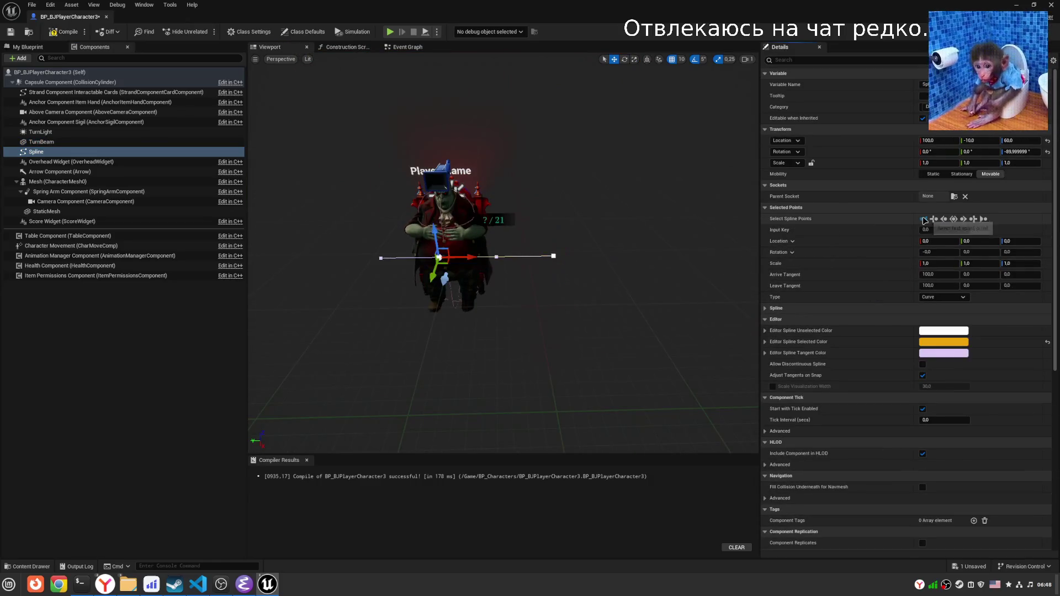
click(964, 220)
key(f)
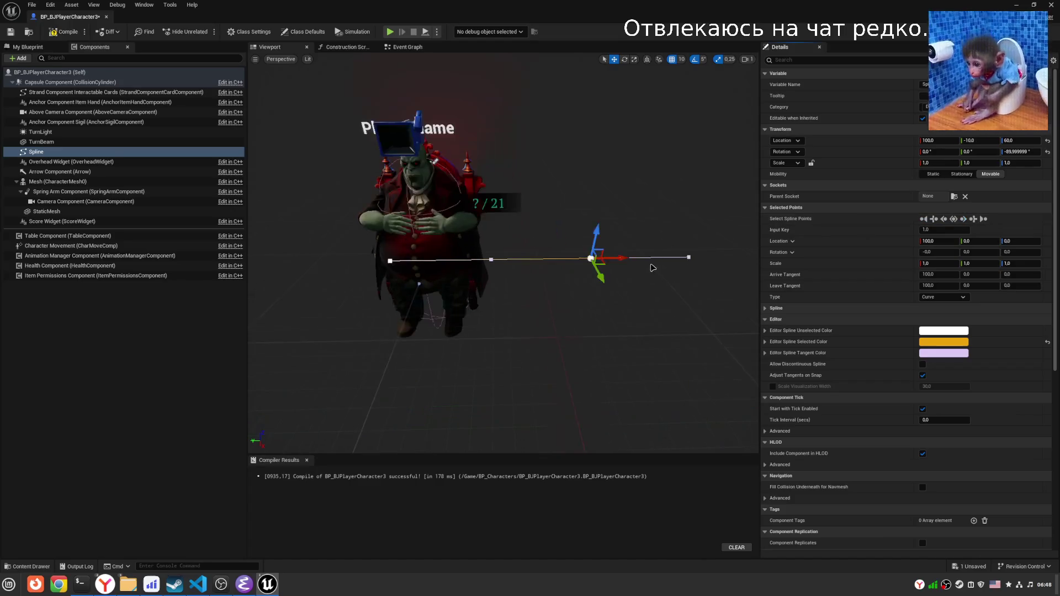
click(974, 219)
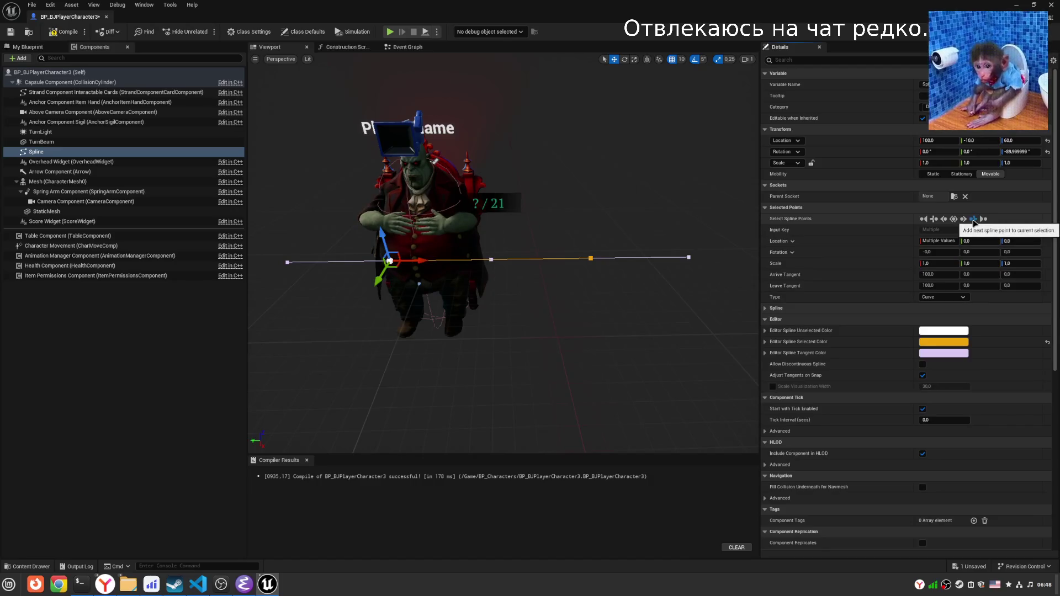
drag(427, 259, 457, 262)
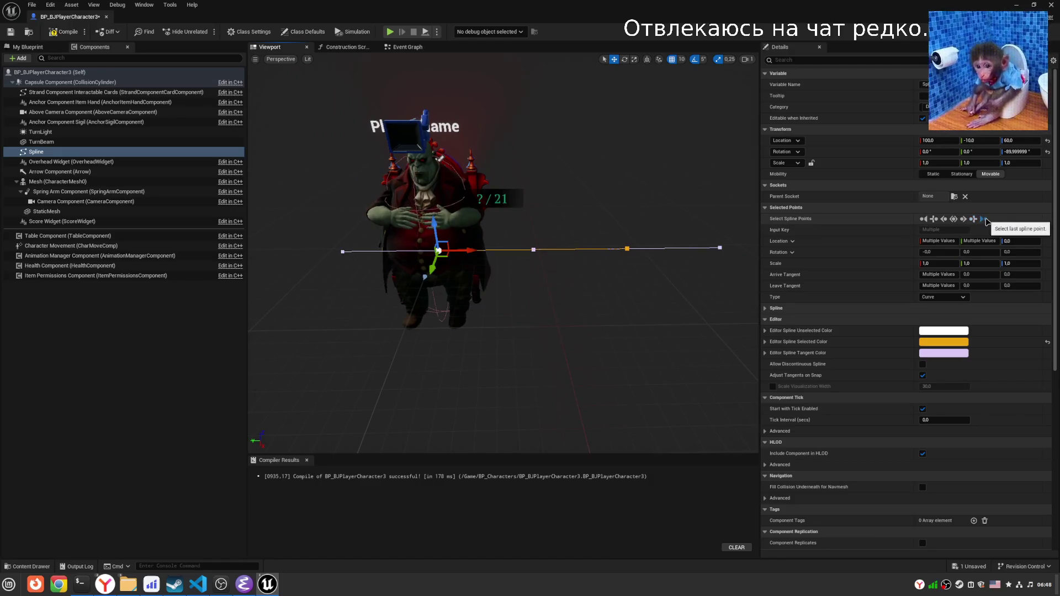
Select all spline points, then pick the spline's end point in the viewport.
click(987, 220)
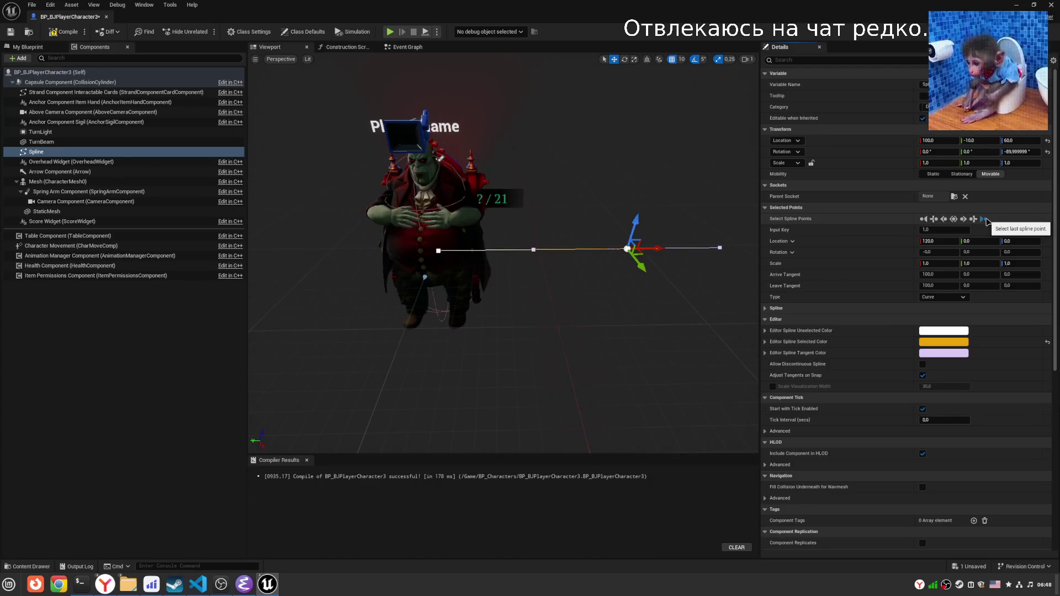
click(934, 220)
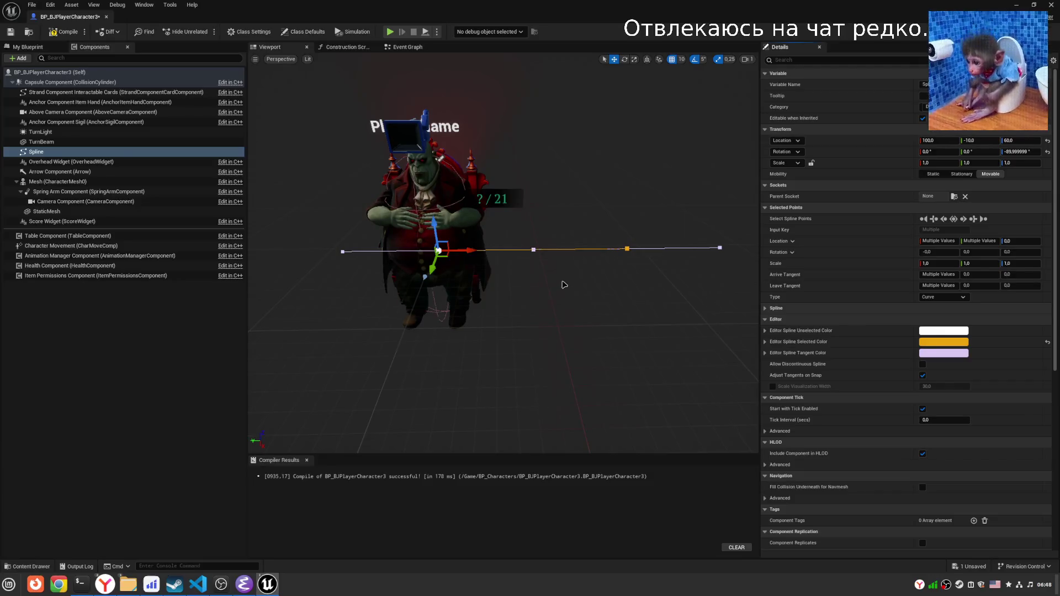
scroll(563, 284, up, 5)
click(697, 330)
Delete the extra spline points and move the Spline component to Y -40.
key(Delete)
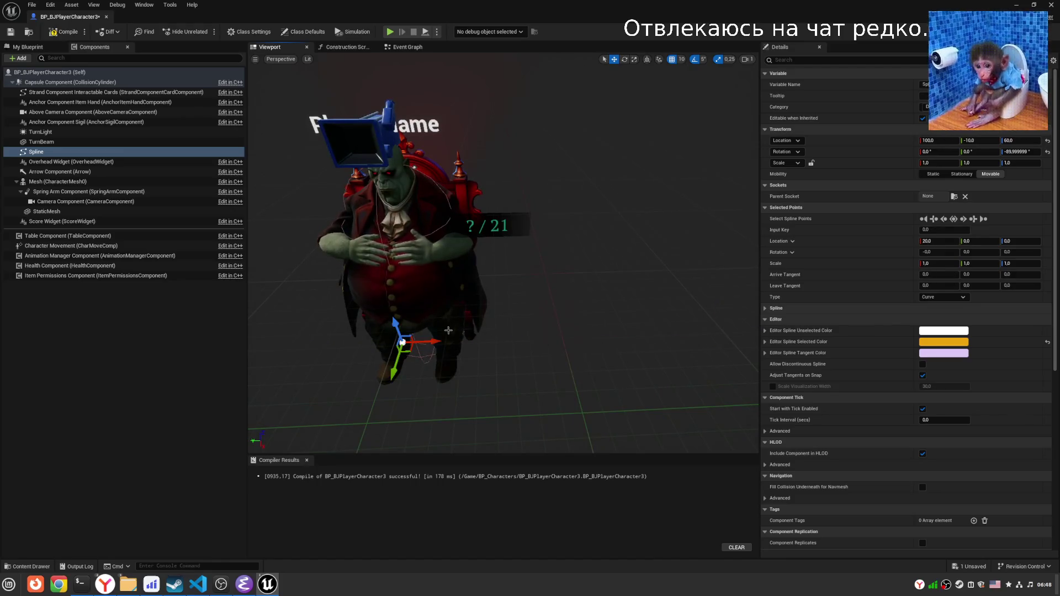
click(427, 316)
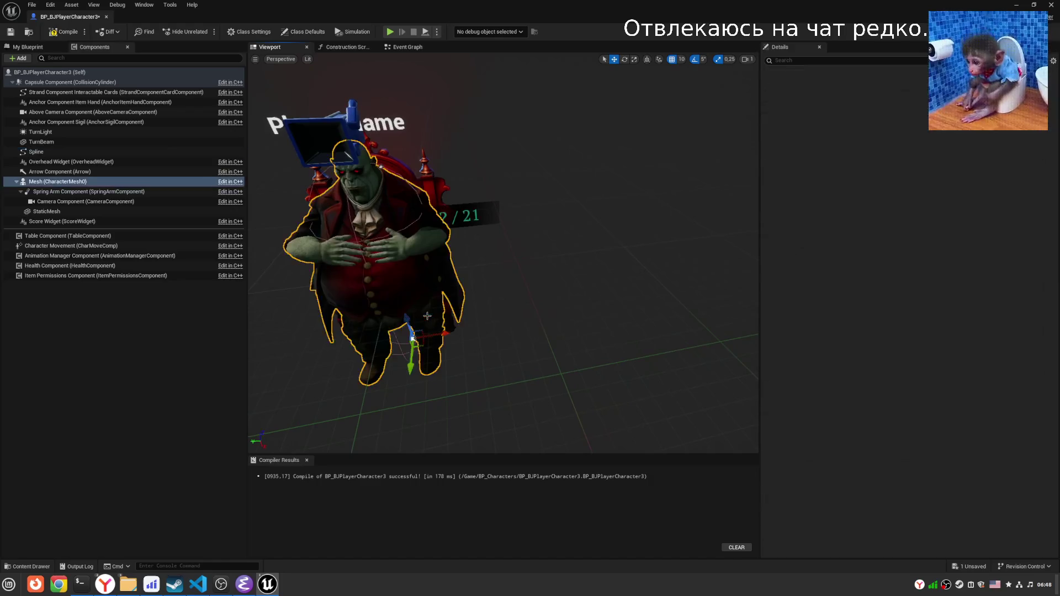
click(36, 152)
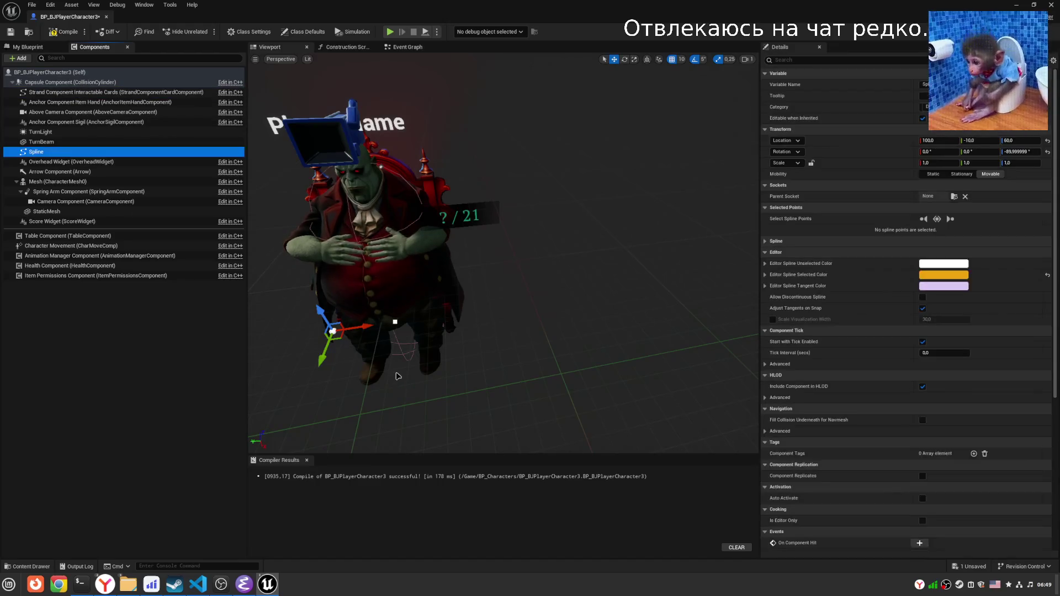
mouse_move(369, 329)
mouse_down()
mouse_move(471, 326)
mouse_move(585, 300)
mouse_move(482, 311)
mouse_move(500, 316)
mouse_up()
Snap a selected spline point to a new position from its context menu.
click(486, 308)
right_click(480, 310)
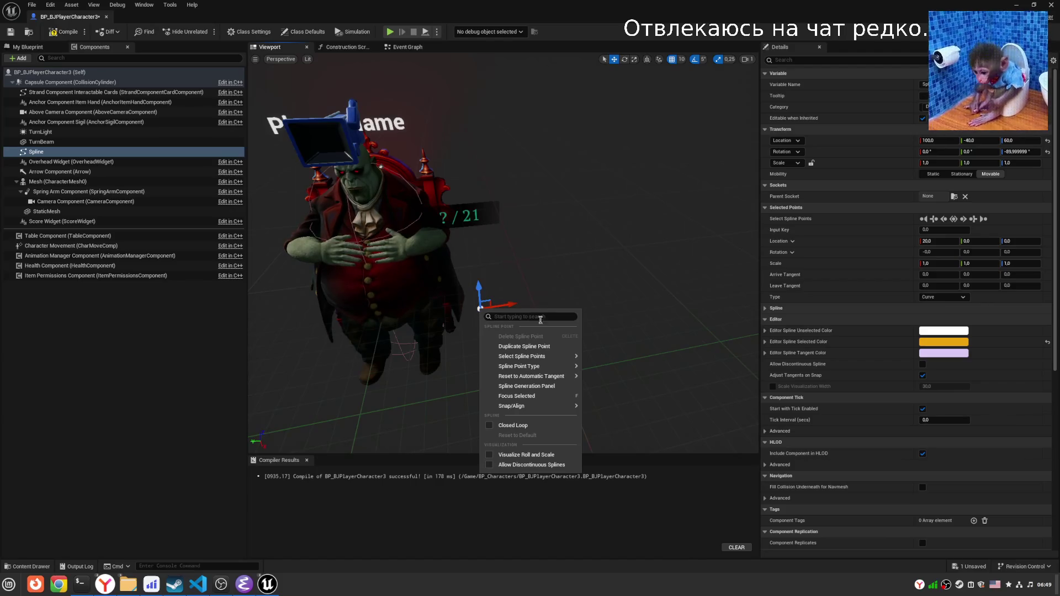
mouse_move(531, 358)
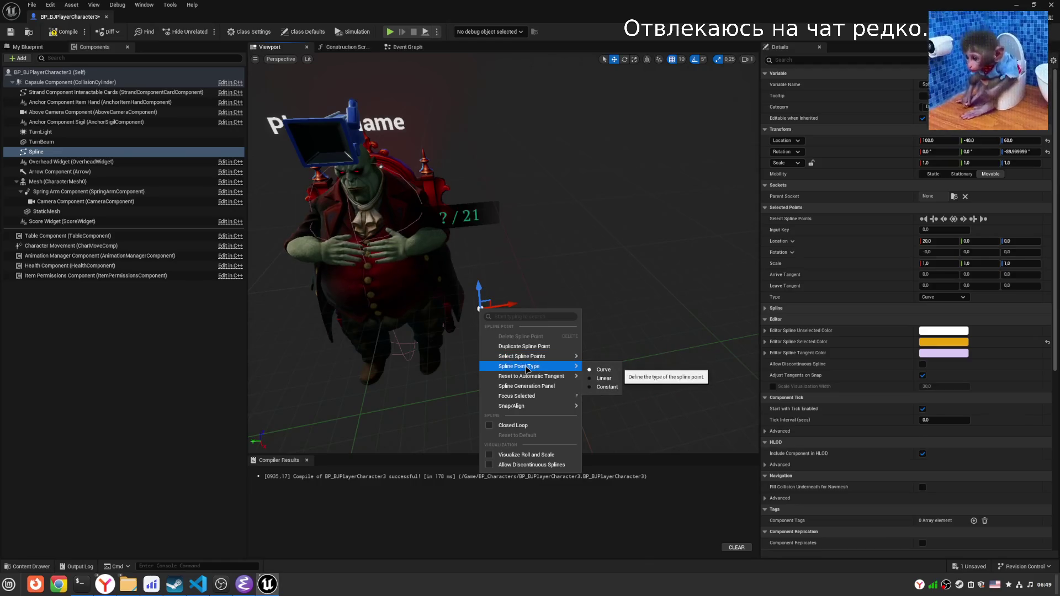
mouse_move(528, 408)
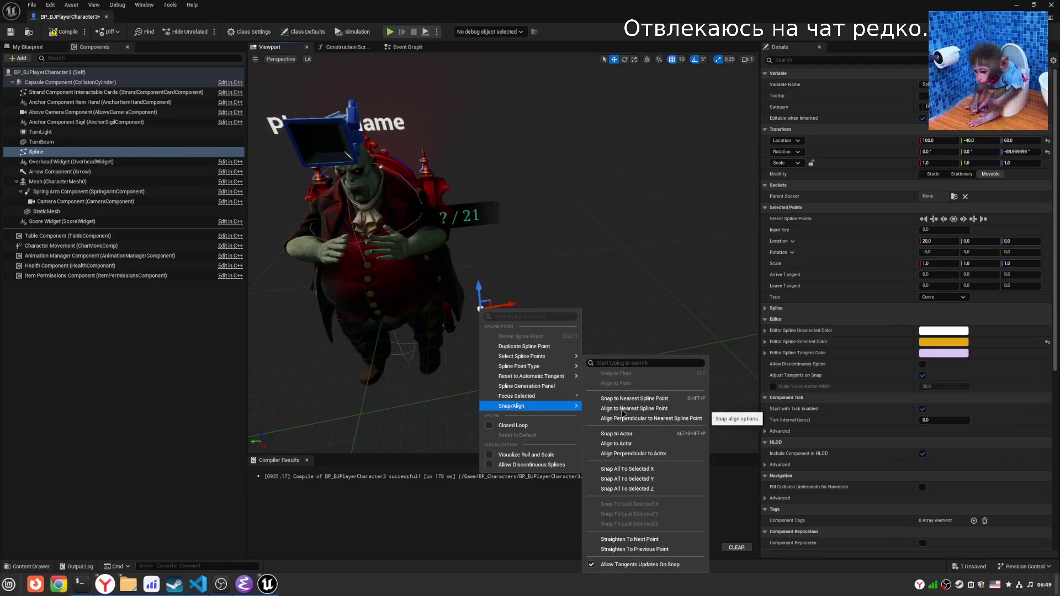
click(649, 398)
Shift the Spline further to Y -60 and attach it under another component.
click(36, 152)
mouse_move(425, 316)
mouse_down()
mouse_move(510, 307)
mouse_move(481, 308)
mouse_up()
click(526, 209)
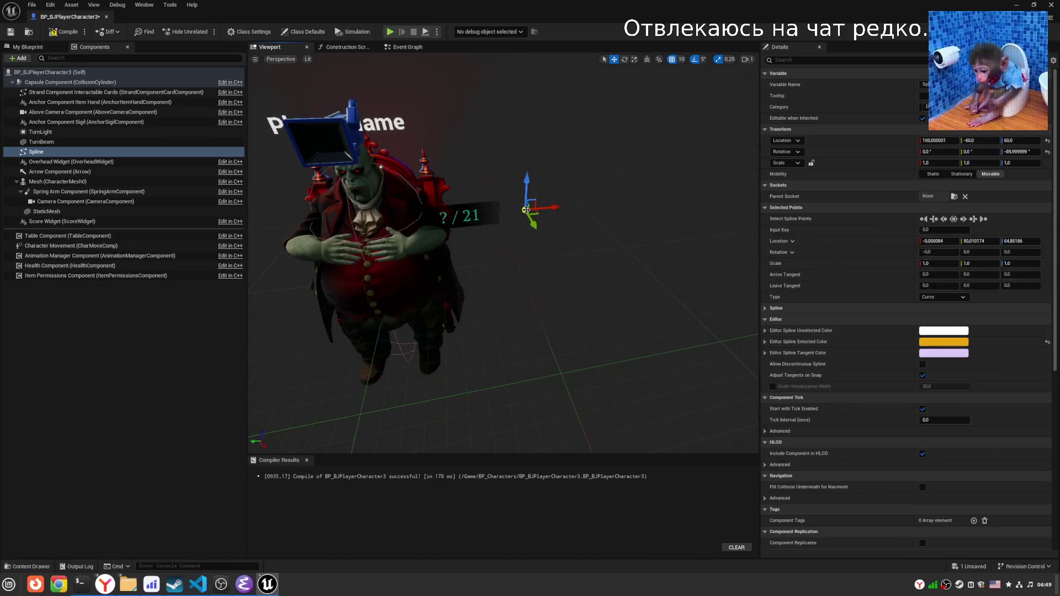
right_click(526, 210)
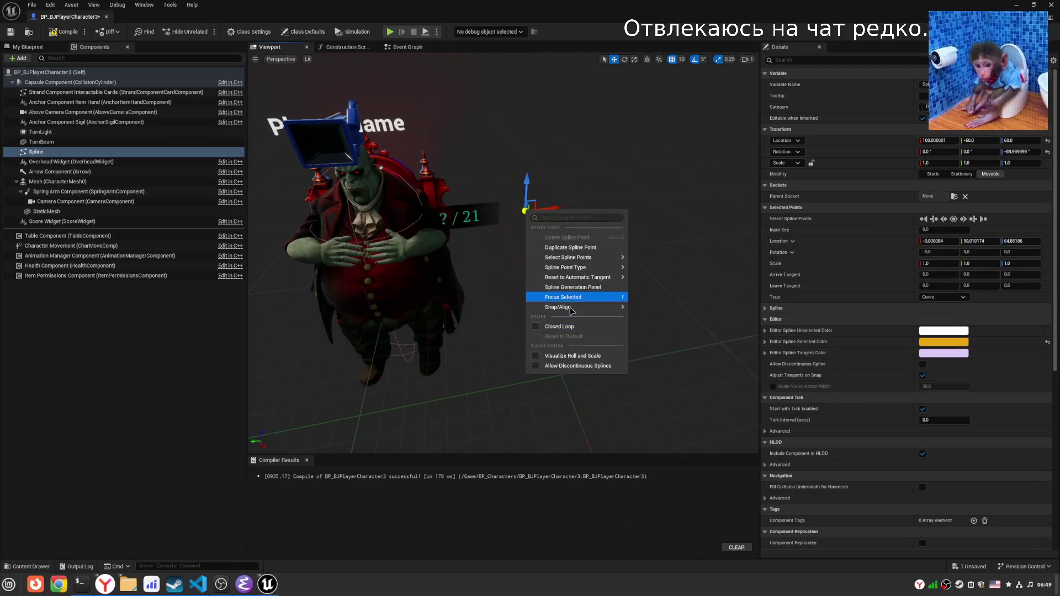
click(571, 302)
right_click(524, 209)
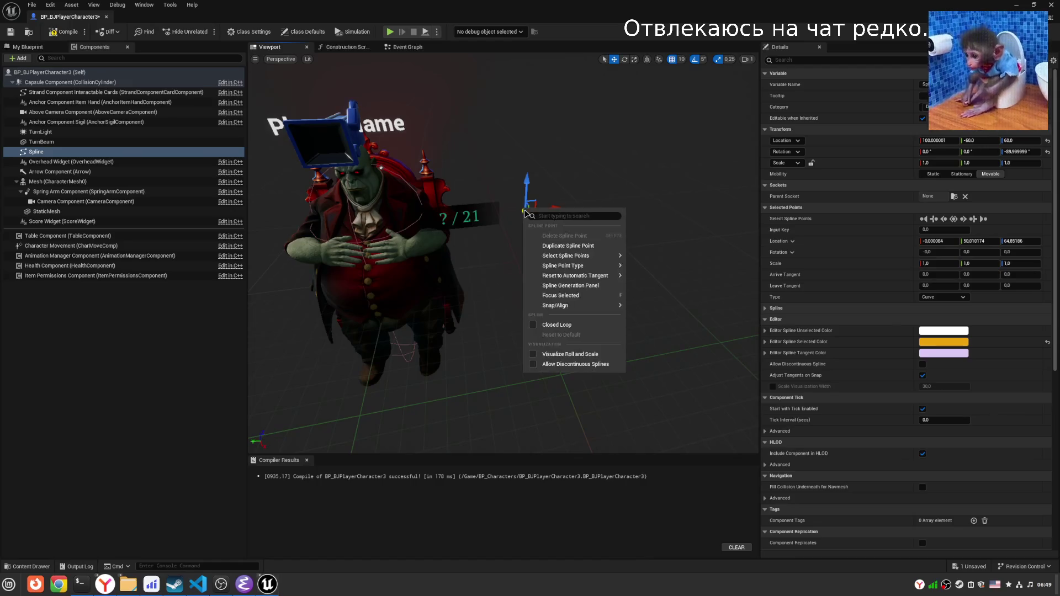
click(569, 300)
drag(32, 152, 46, 144)
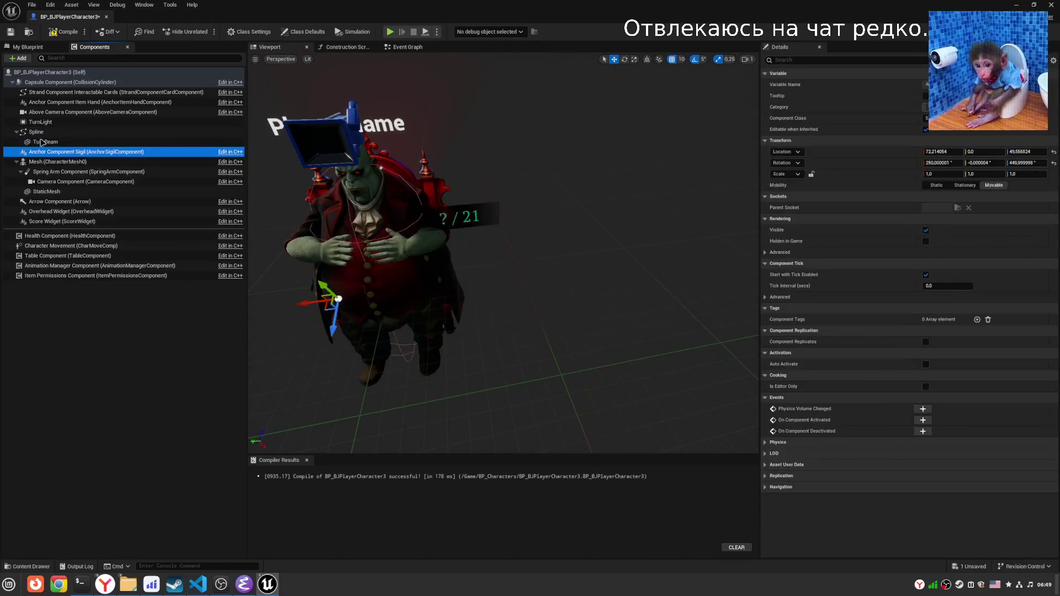
Undo the Spline attachment and the added Spline component, then save the blueprint.
key(ctrl+z)
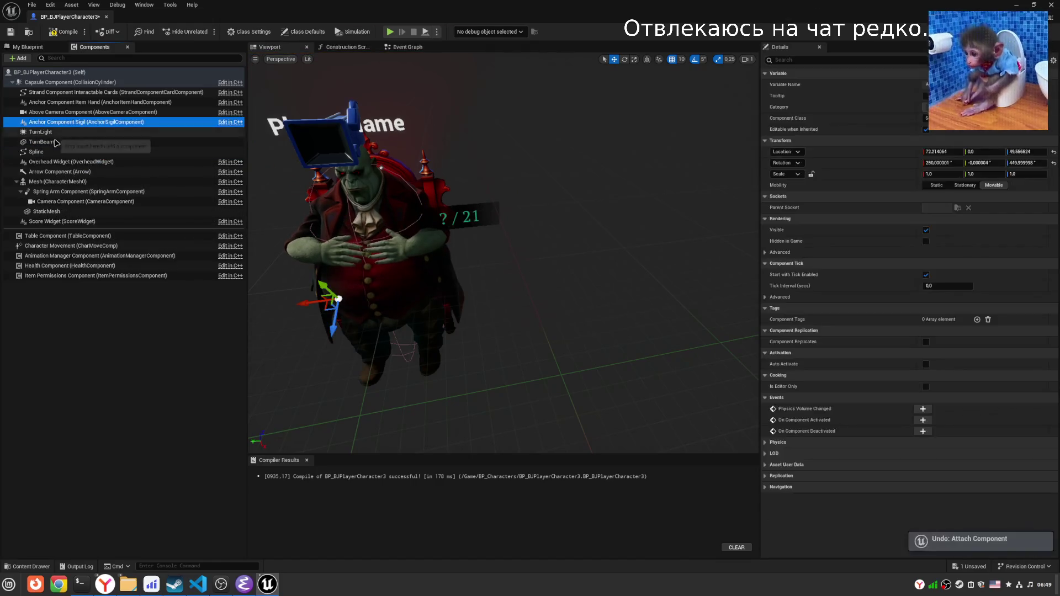
key(Delete)
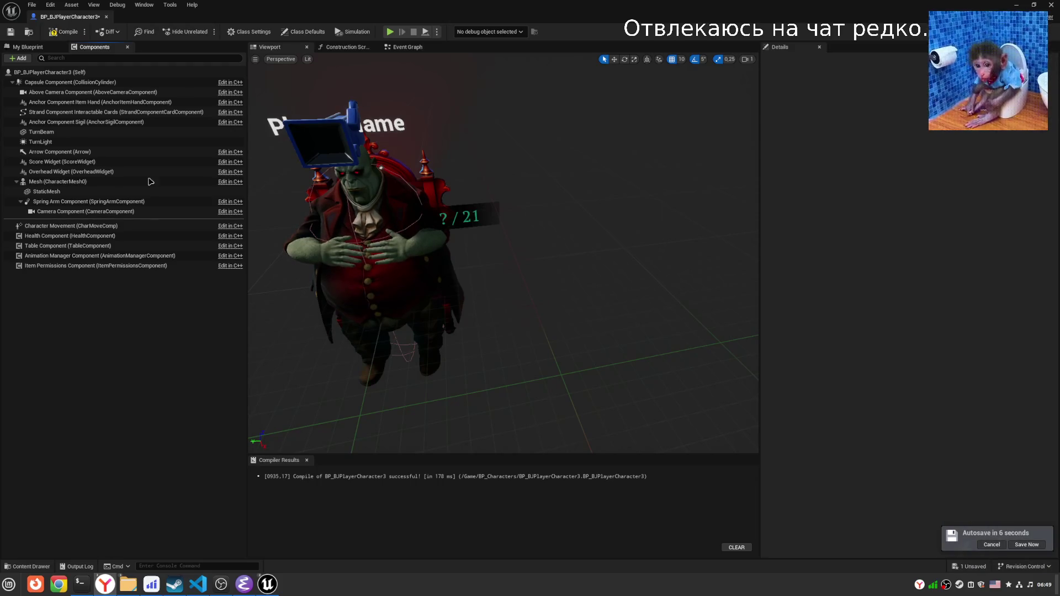
click(1026, 544)
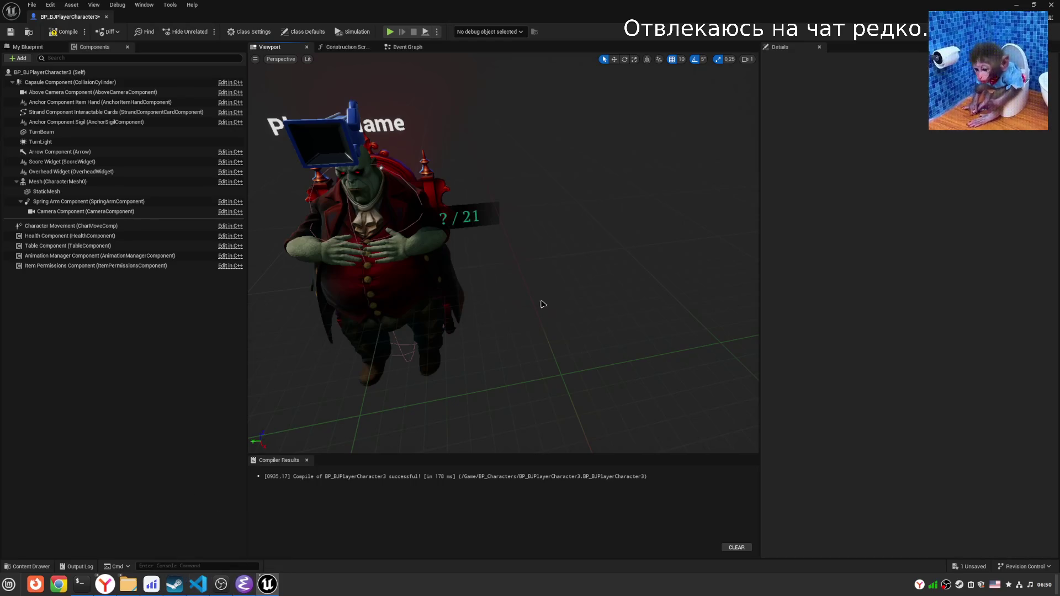
Switch from Unreal Engine over to VS Code.
key(alt+Tab)
key(alt+Tab)
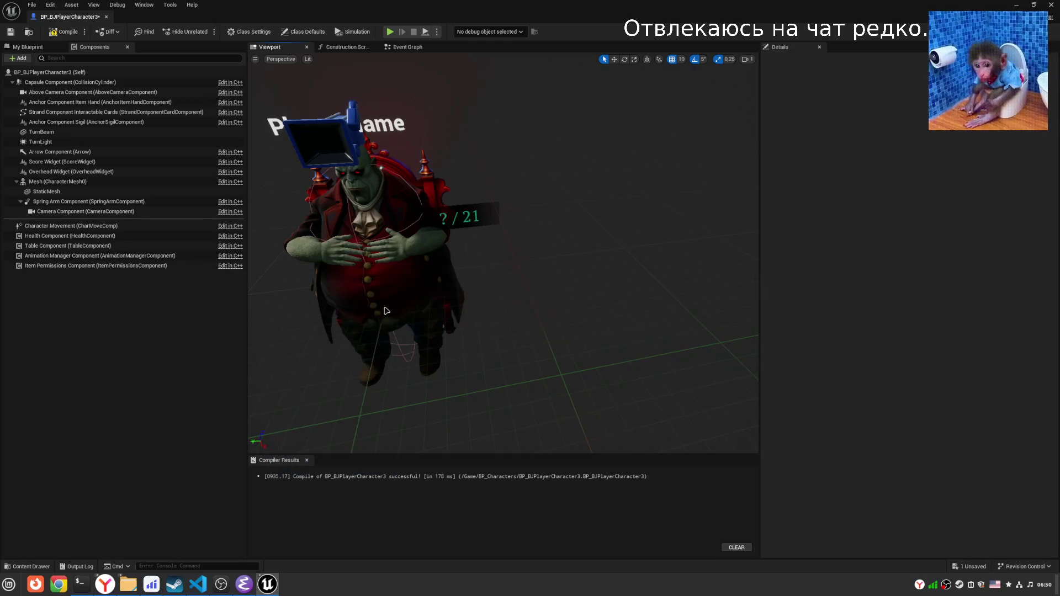
key(alt+Tab)
key(alt+Tab)
key(alt+Tab)
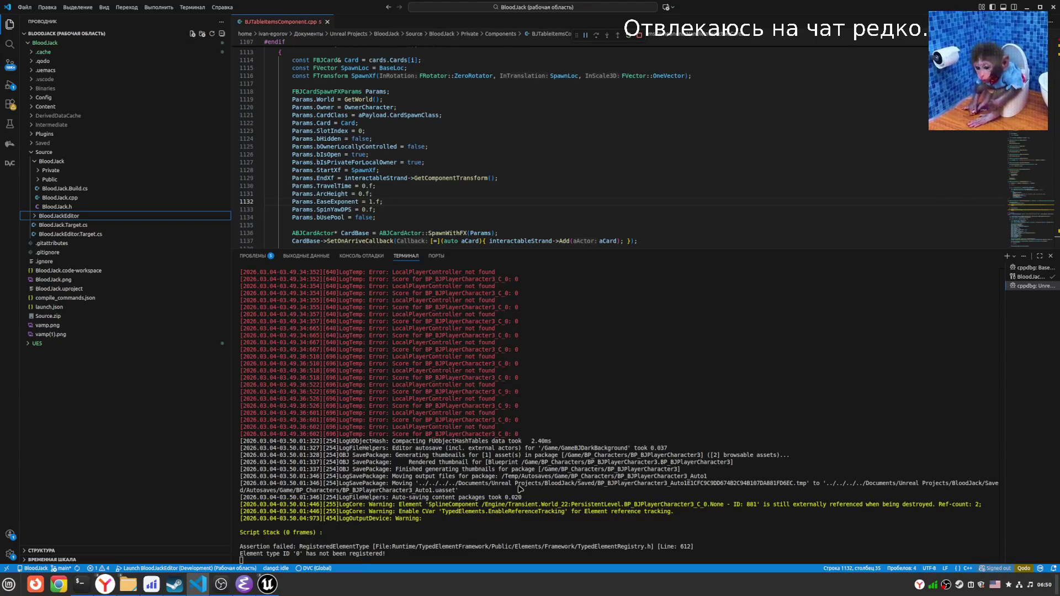
key(alt+Tab)
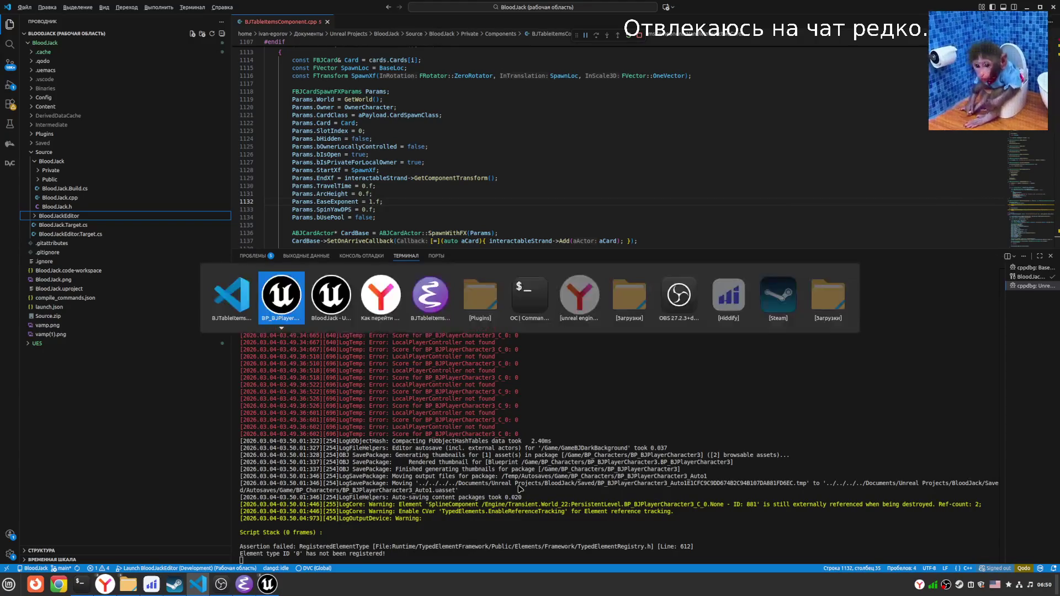